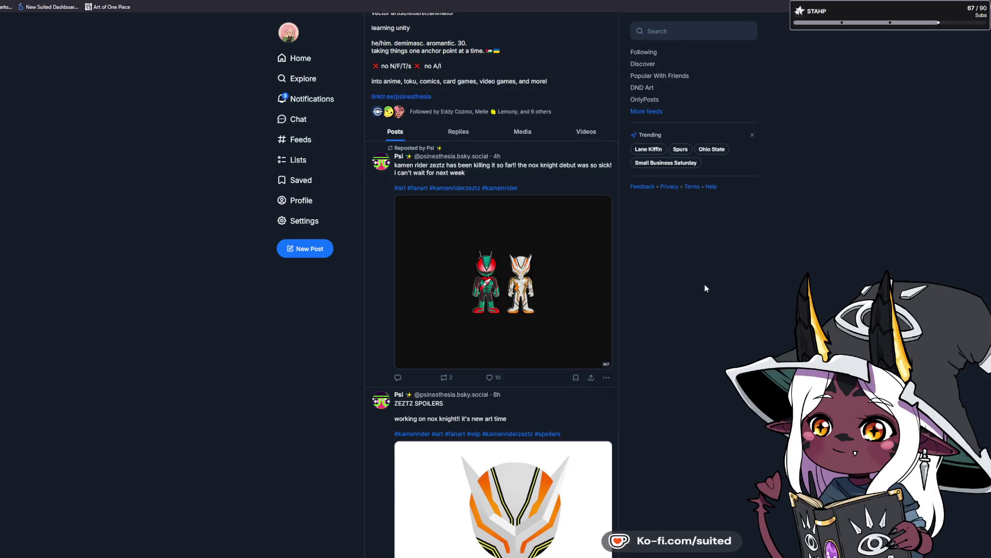
Step: View the Kamen Rider fanart and the Black Friday sale image at full size, closing each
click(513, 320)
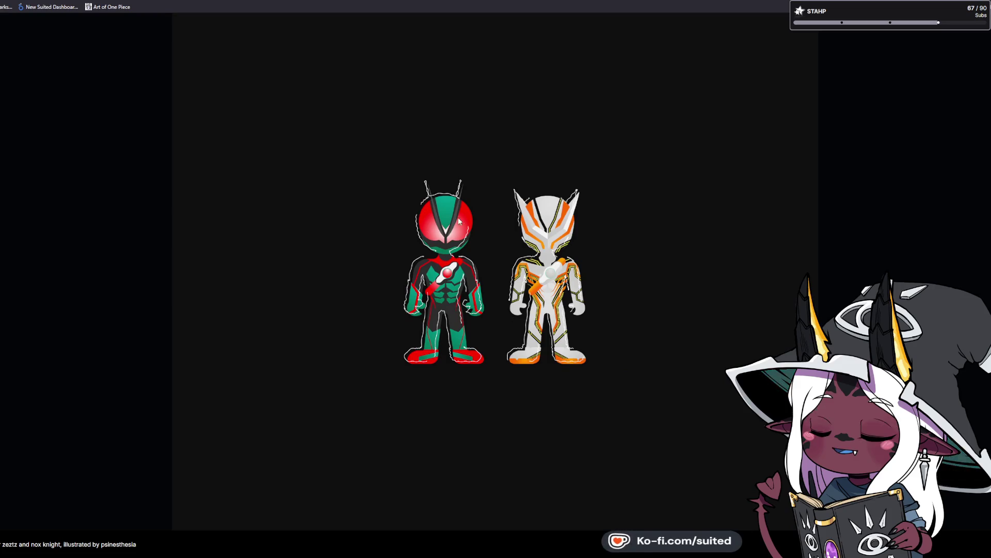
click(921, 262)
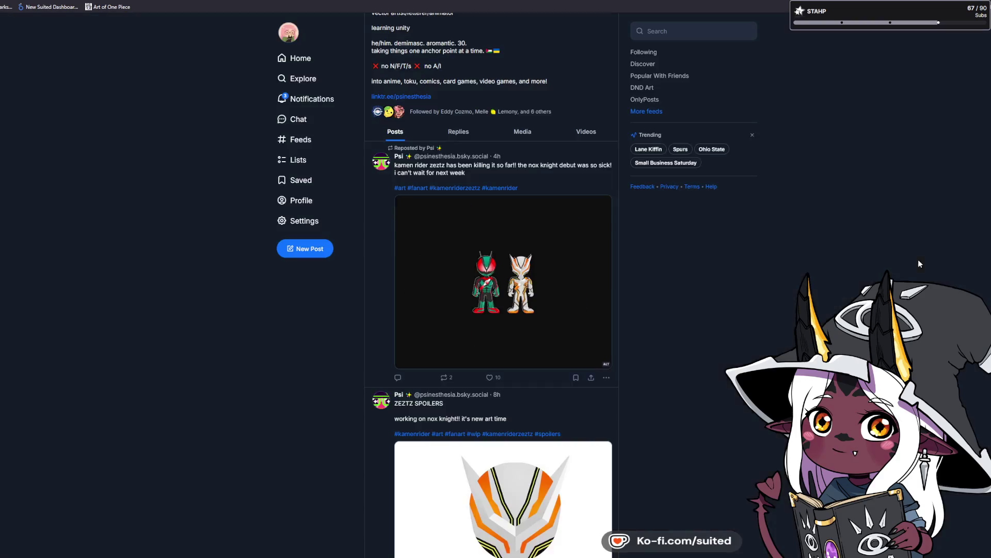
scroll(702, 338, down, 5)
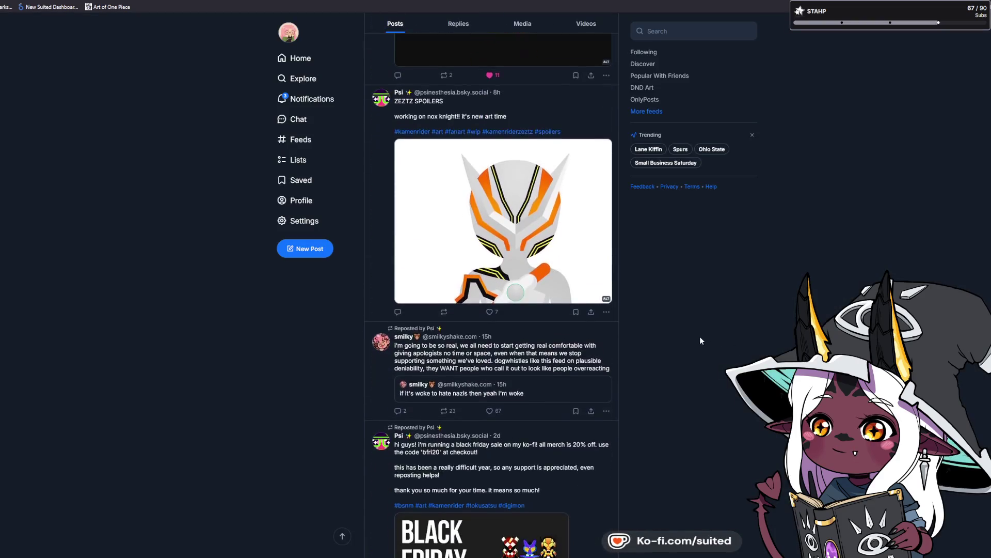
scroll(694, 345, down, 1)
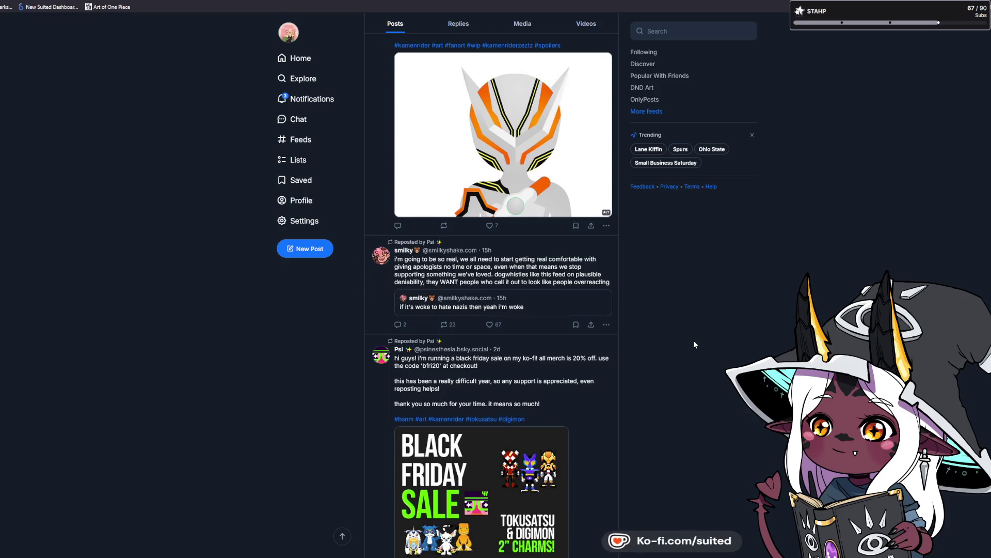
scroll(677, 354, down, 2)
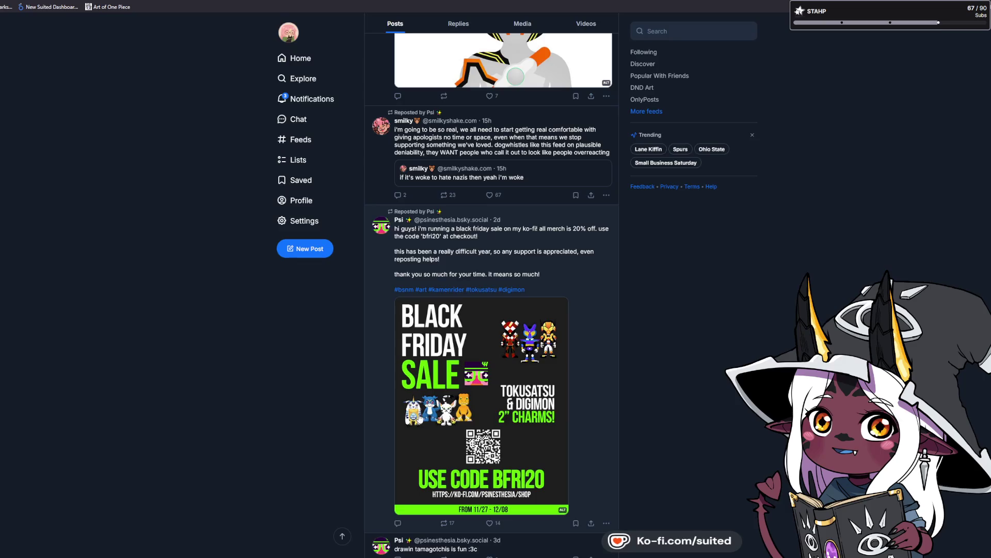
click(568, 424)
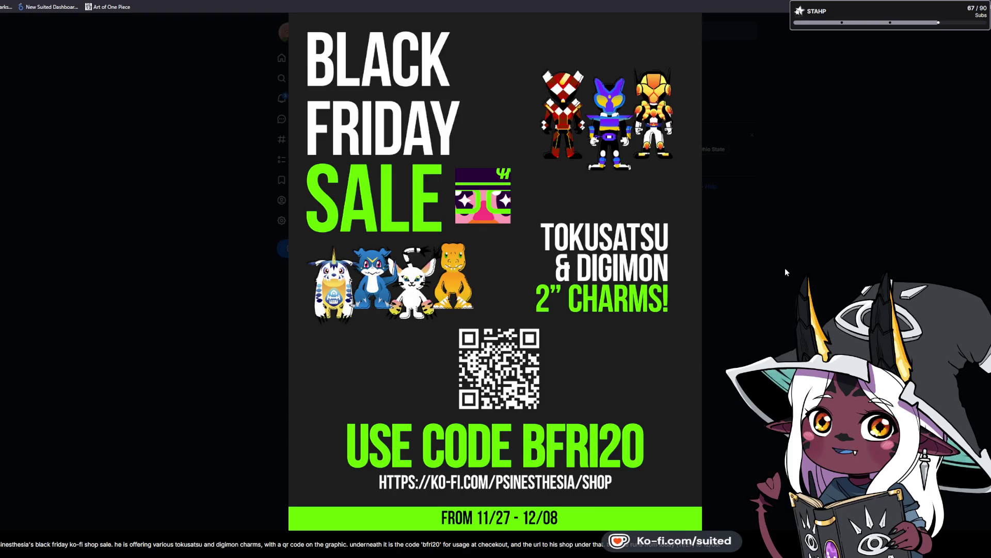
click(792, 238)
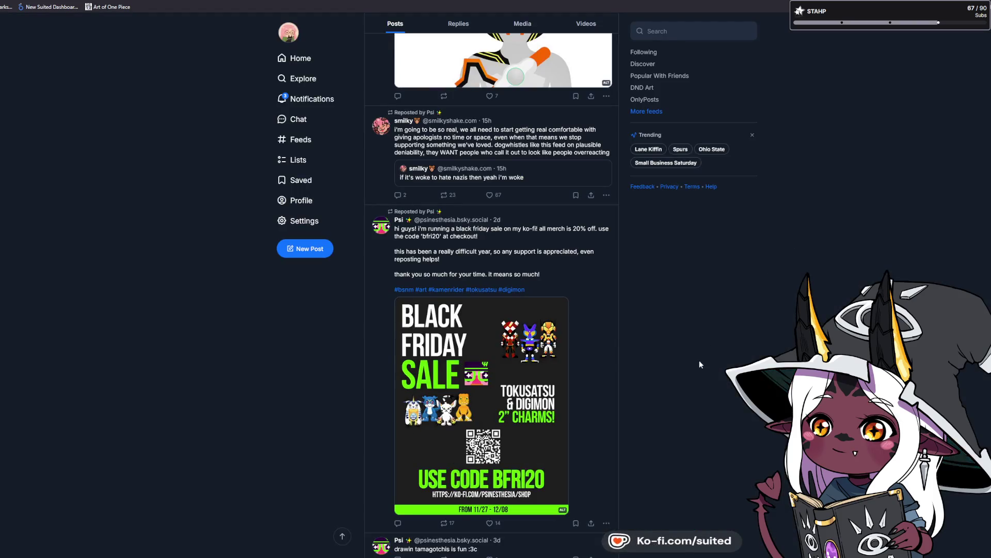
Step: Filter the profile to Media posts and heart the orange-background animation clip
scroll(697, 363, down, 2)
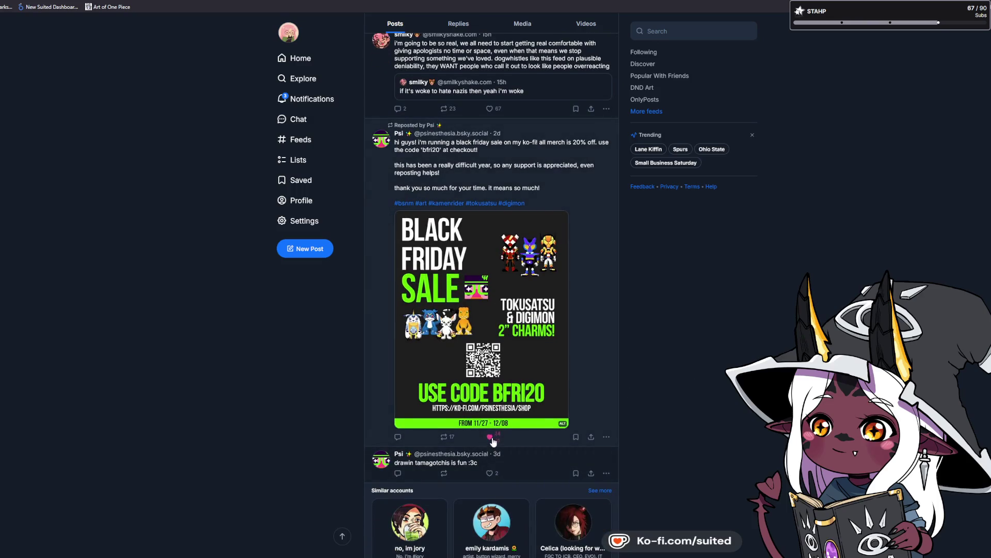
click(524, 24)
scroll(645, 308, up, 1)
scroll(677, 331, down, 5)
scroll(677, 330, down, 8)
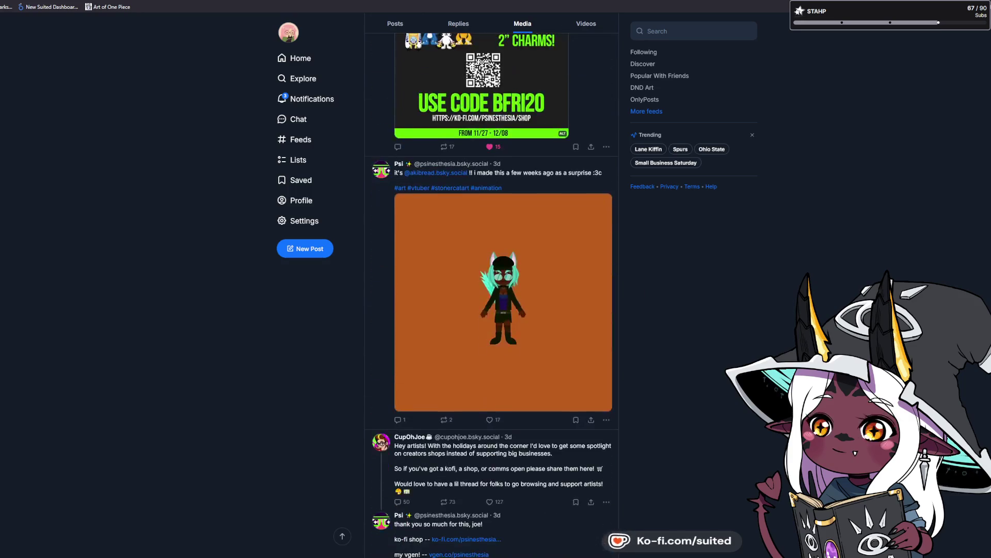
scroll(503, 289, down, 1)
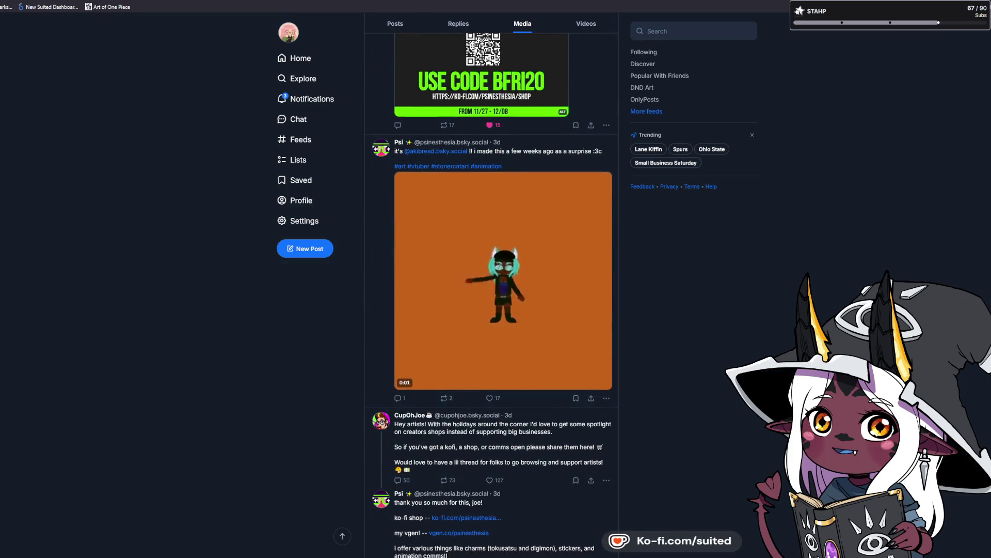
scroll(504, 289, down, 1)
click(490, 384)
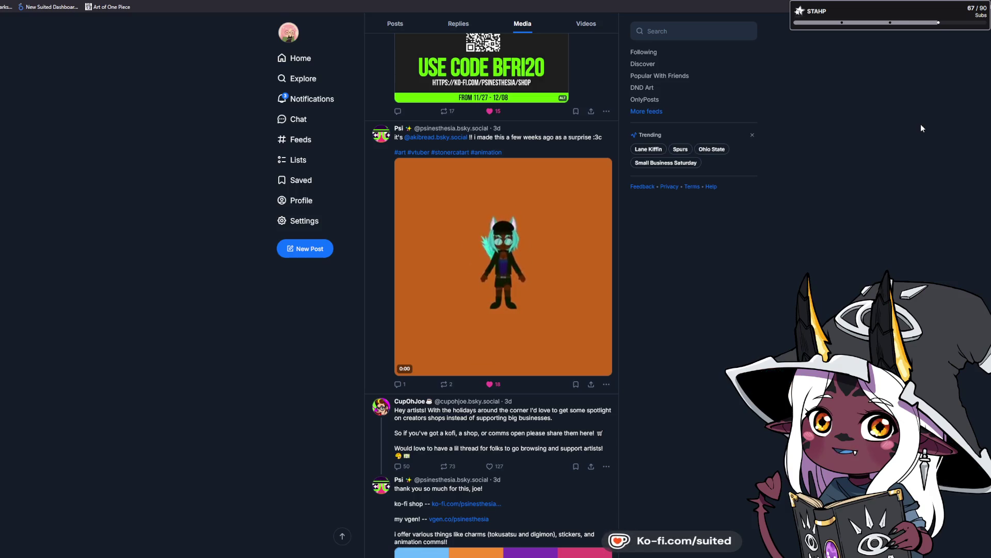
scroll(860, 209, down, 4)
Step: Heart the green mosslax Pokémon drawing, then enlarge it and close the lightbox
scroll(859, 212, down, 4)
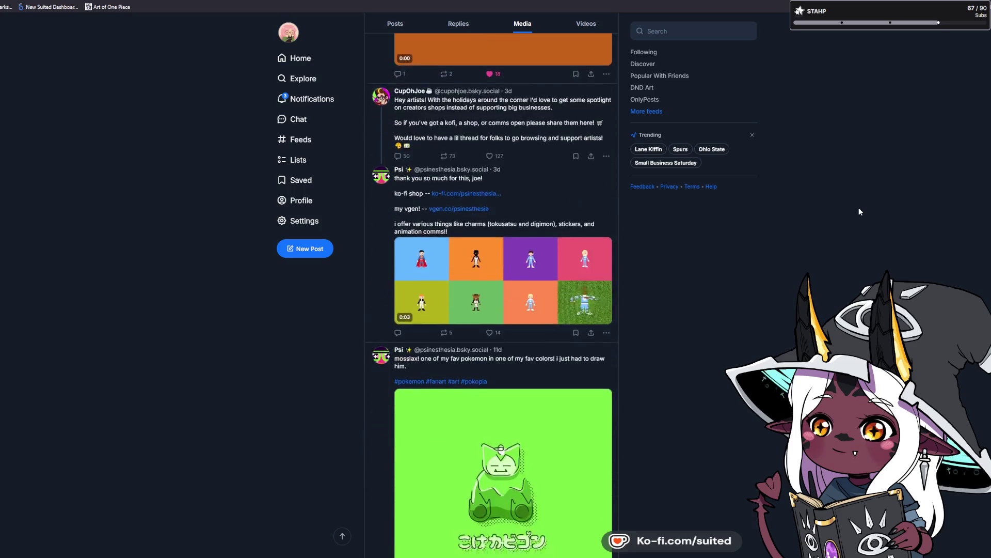
scroll(859, 212, down, 1)
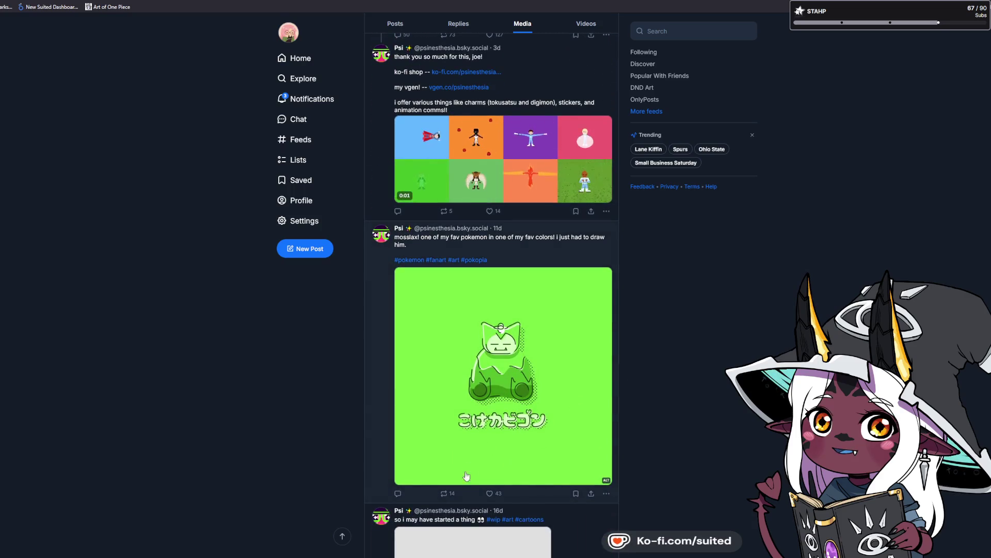
click(489, 493)
click(465, 445)
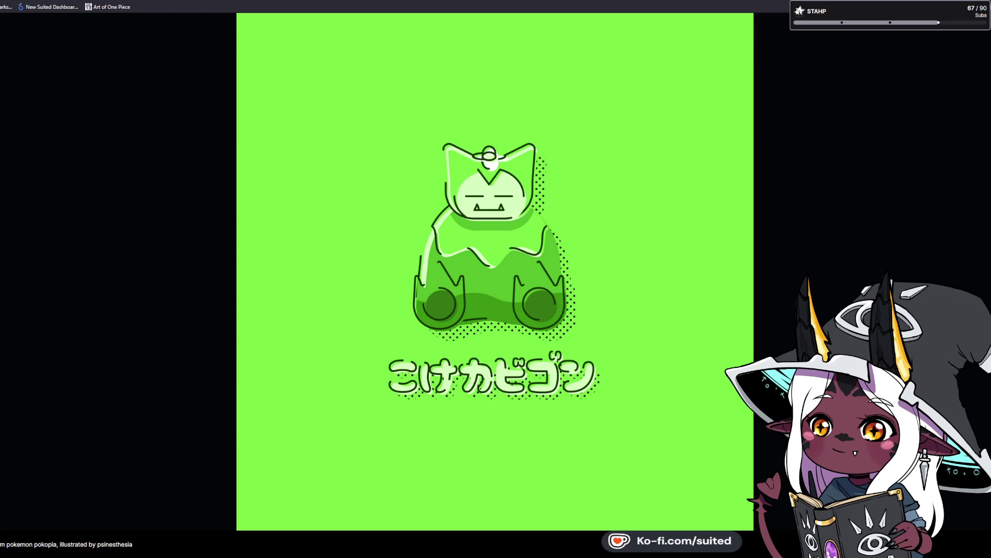
click(701, 342)
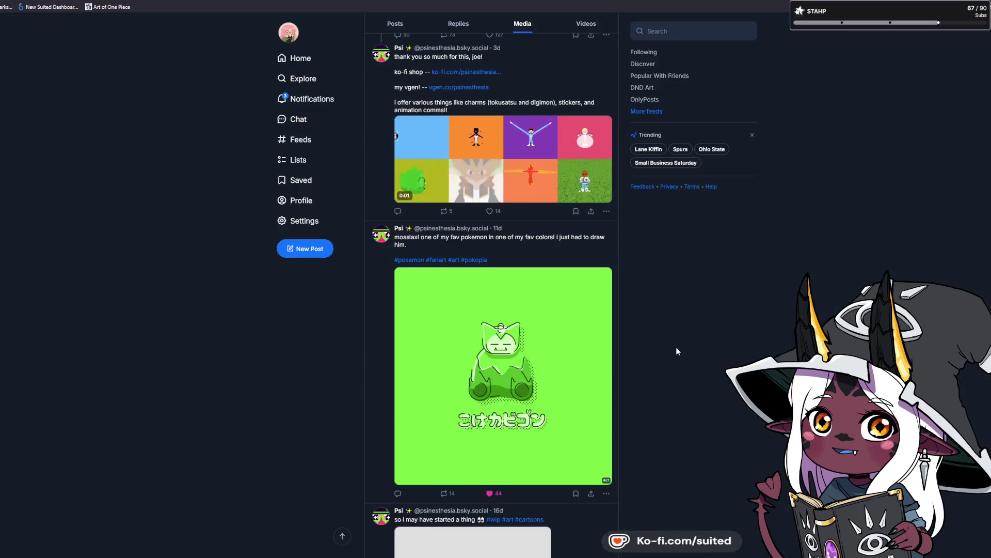
scroll(679, 349, down, 2)
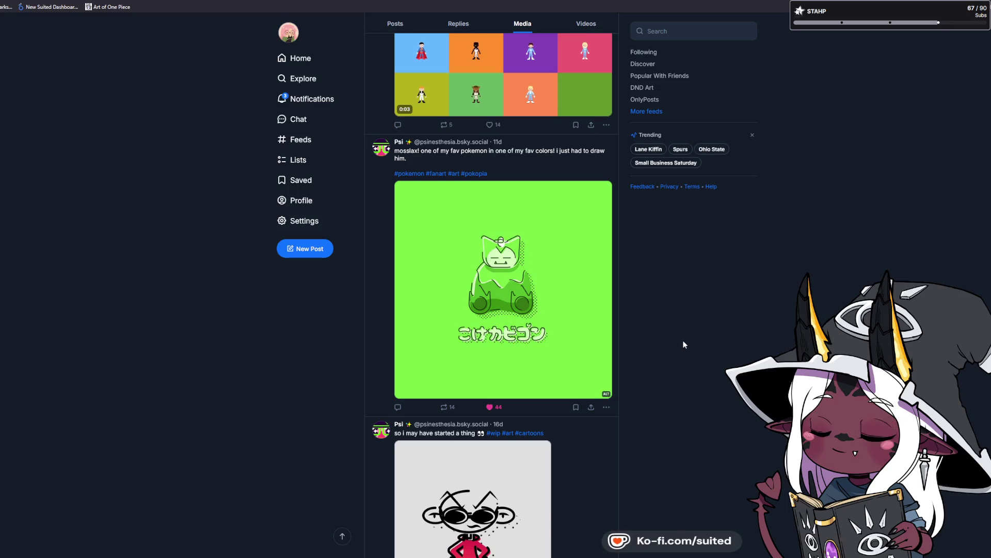
scroll(679, 350, down, 3)
scroll(684, 345, down, 4)
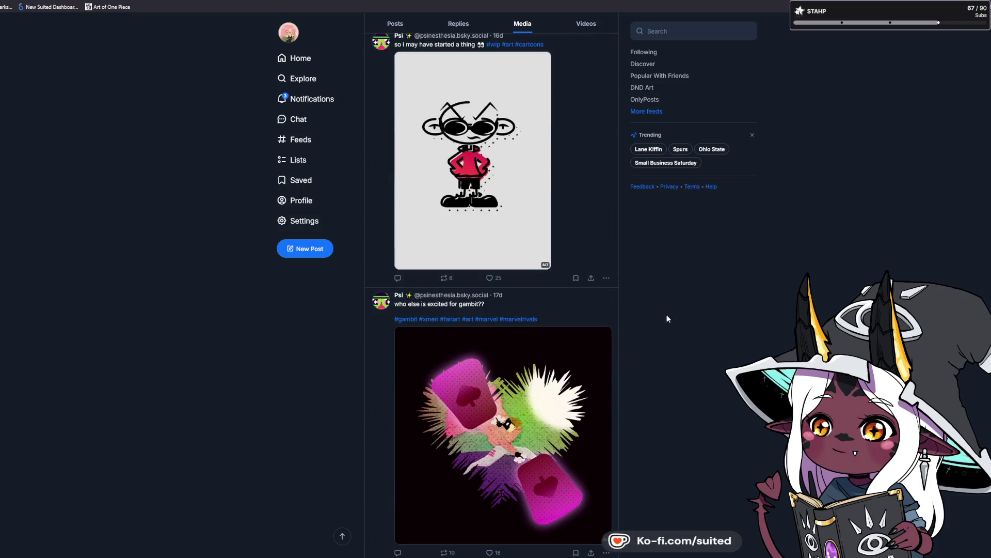
Step: Enlarge the cartoon kid drawing, close it, and like that post
click(463, 179)
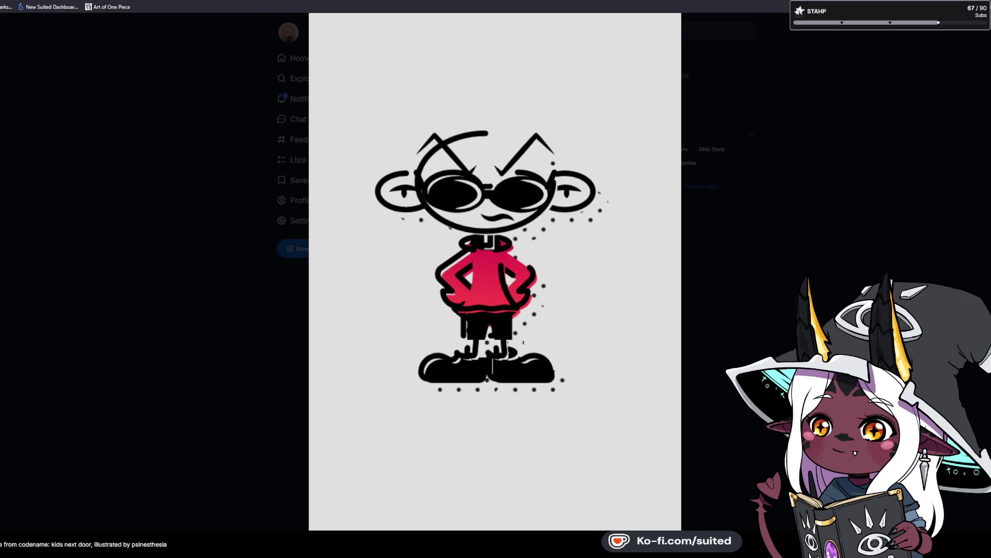
click(876, 206)
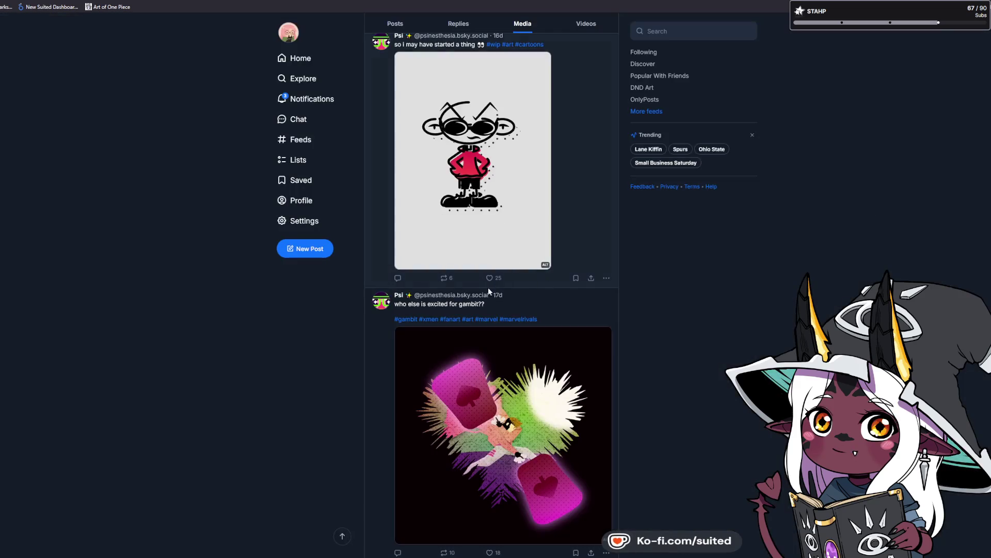
click(490, 278)
Step: Like the four-sentai grid post and follow the artist back
scroll(690, 354, down, 4)
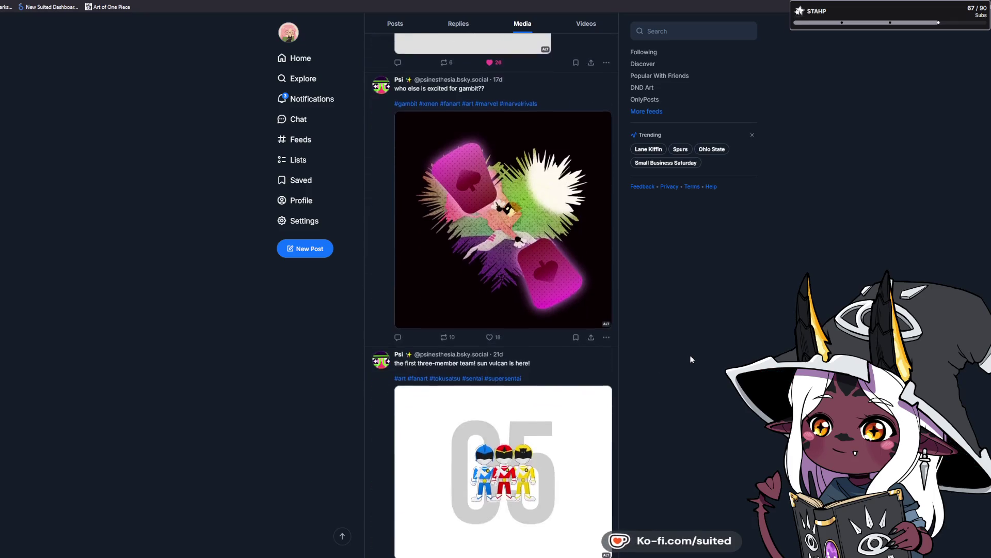
scroll(495, 342, down, 10)
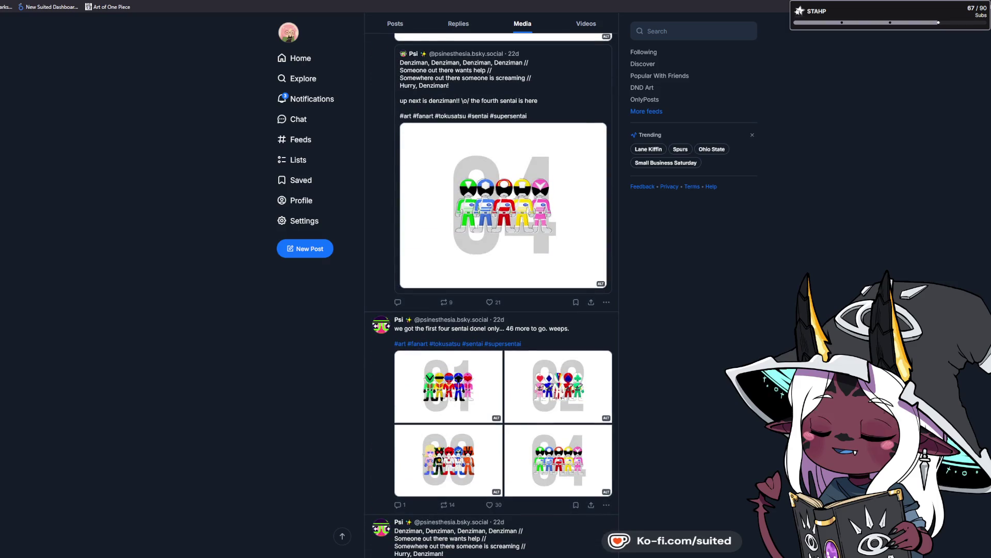
scroll(504, 295, up, 3)
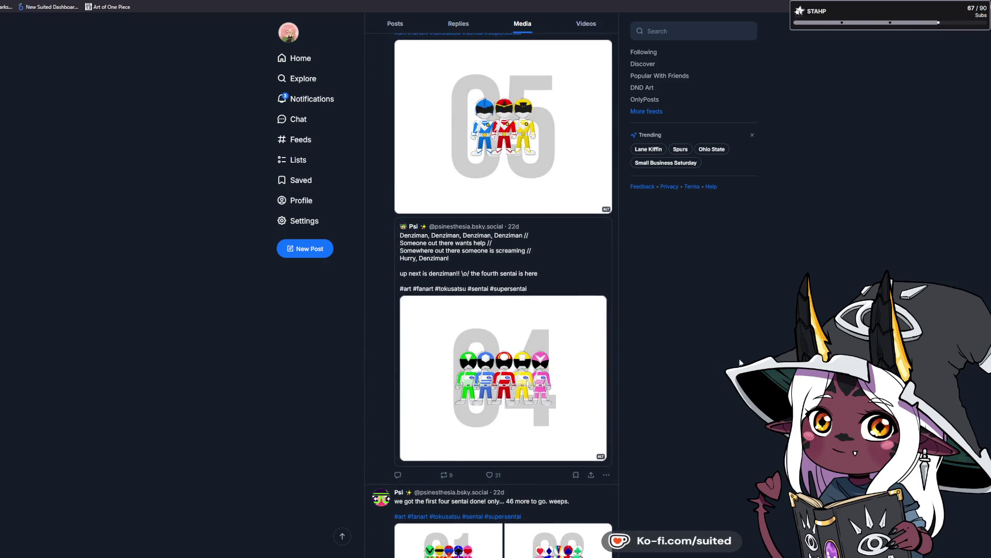
scroll(806, 266, down, 6)
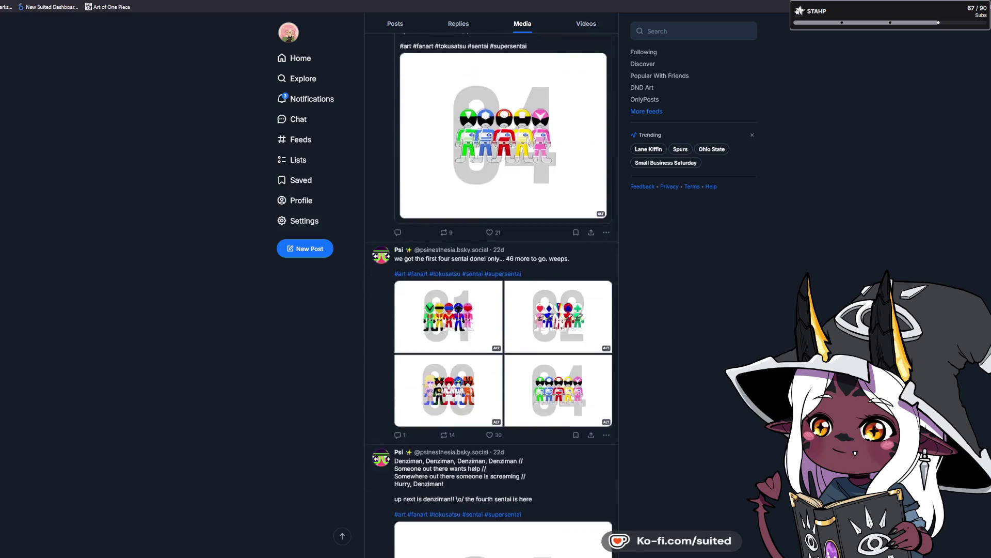
scroll(771, 352, down, 5)
scroll(765, 373, up, 6)
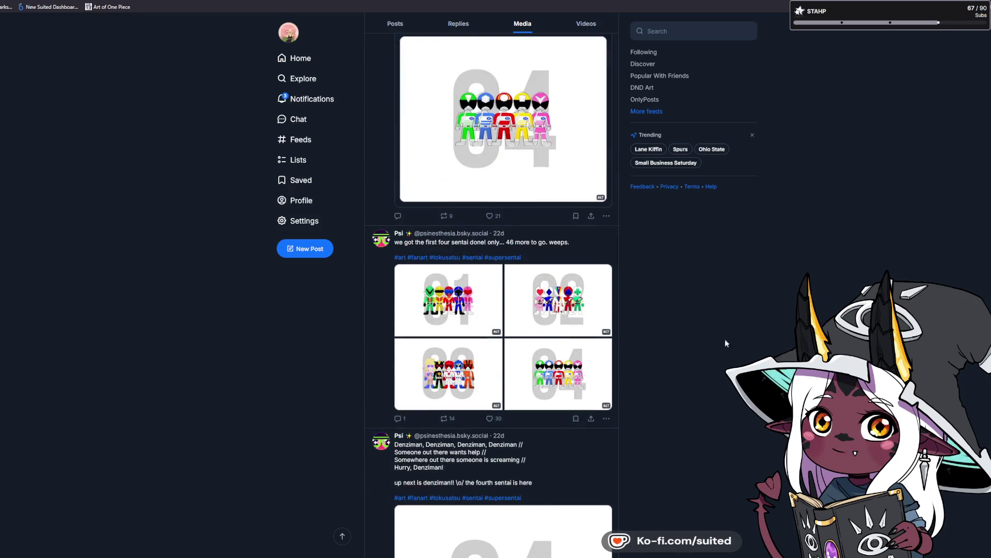
click(491, 419)
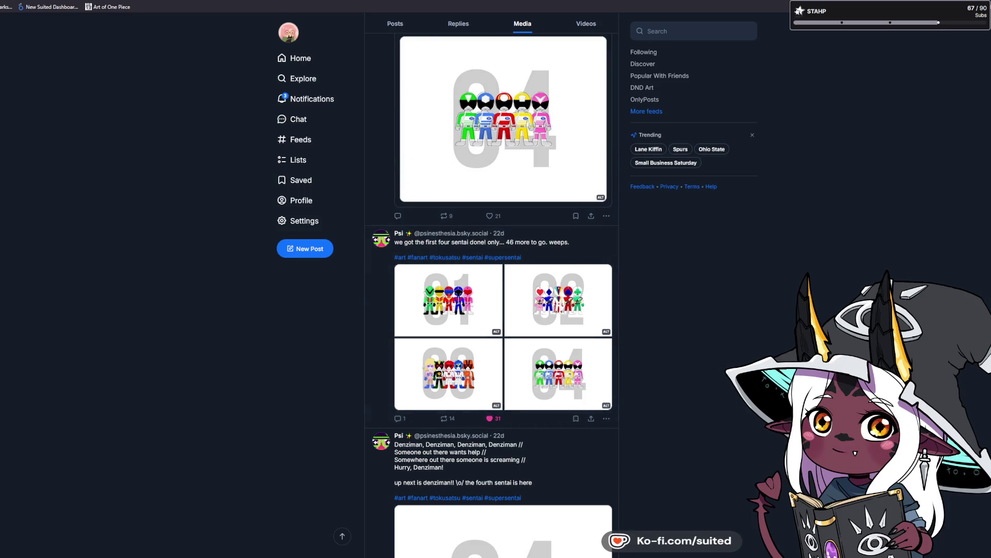
scroll(492, 422, up, 15)
click(568, 90)
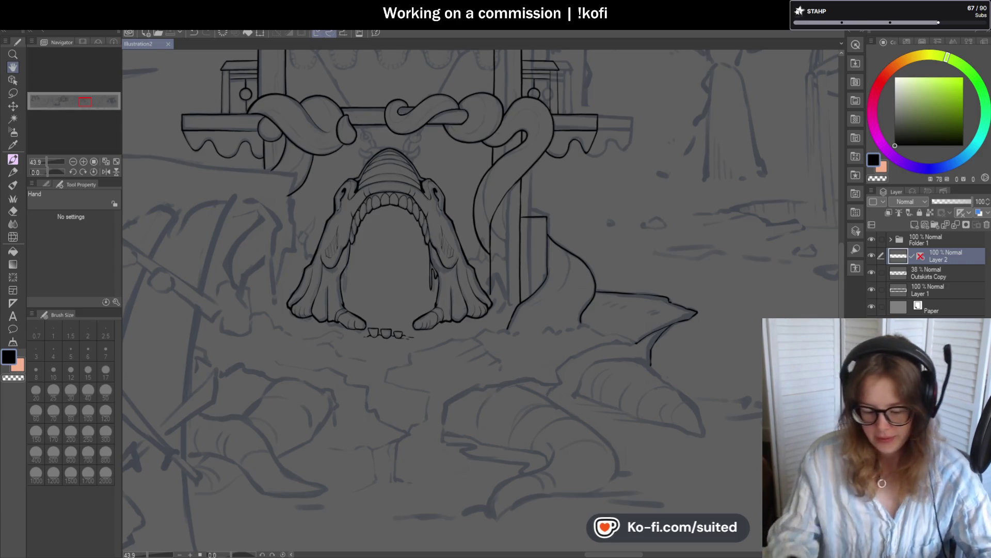
Step: Ink the stall roof's left slant and the booth's left wall from the roof corner down
scroll(389, 233, down, 2)
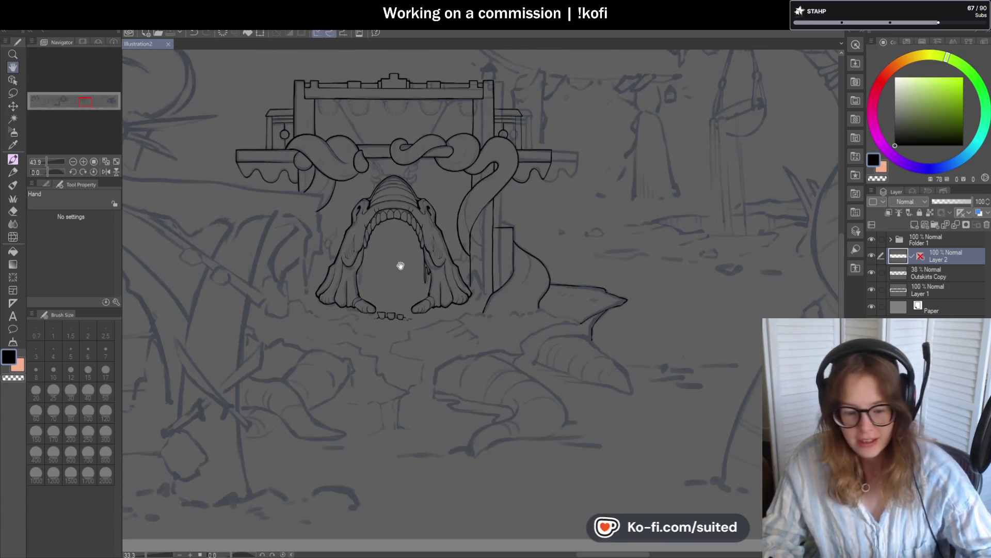
key(space)
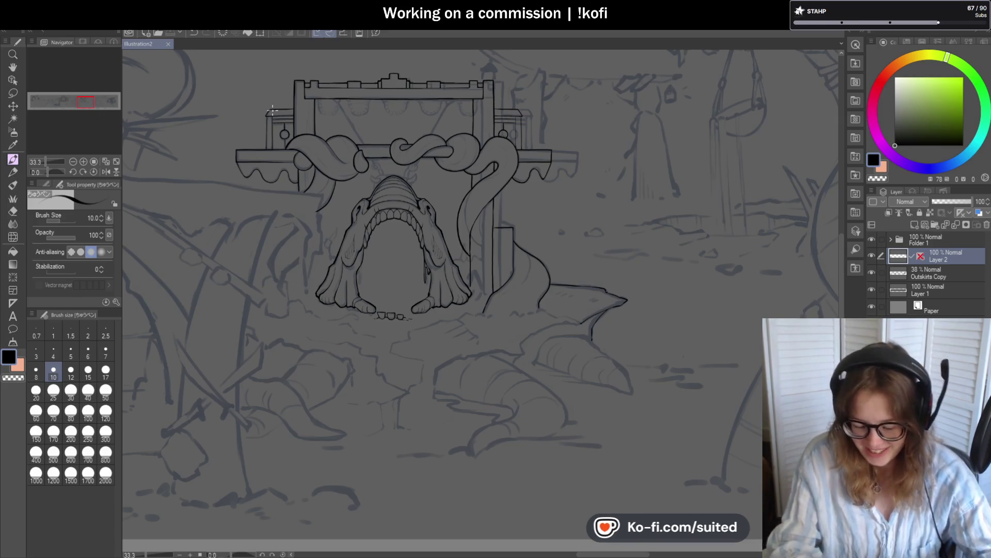
scroll(272, 107, up, 5)
scroll(272, 106, up, 1)
drag(265, 107, 239, 144)
key(ctrl+z)
mouse_move(268, 107)
mouse_down()
mouse_move(247, 140)
mouse_move(253, 151)
mouse_up()
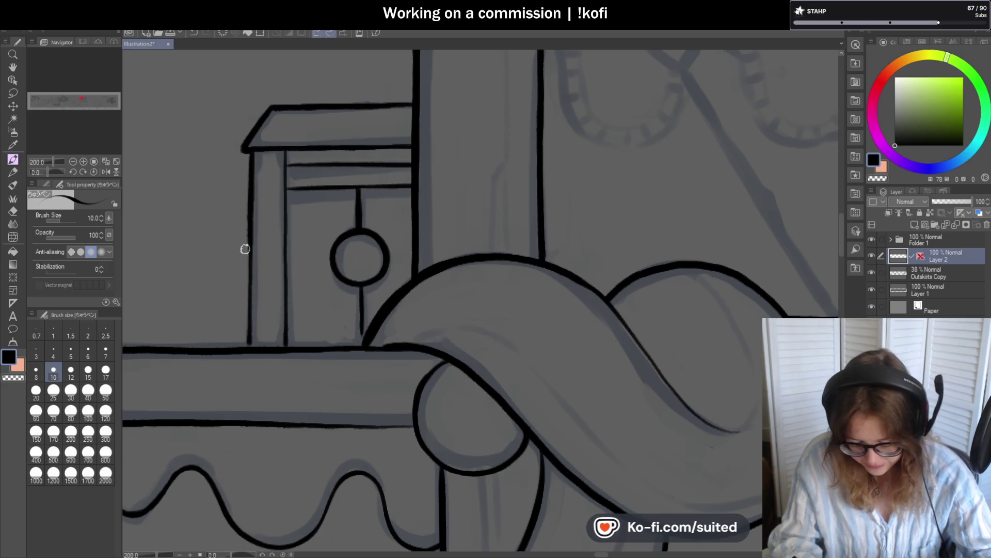
drag(246, 150, 250, 347)
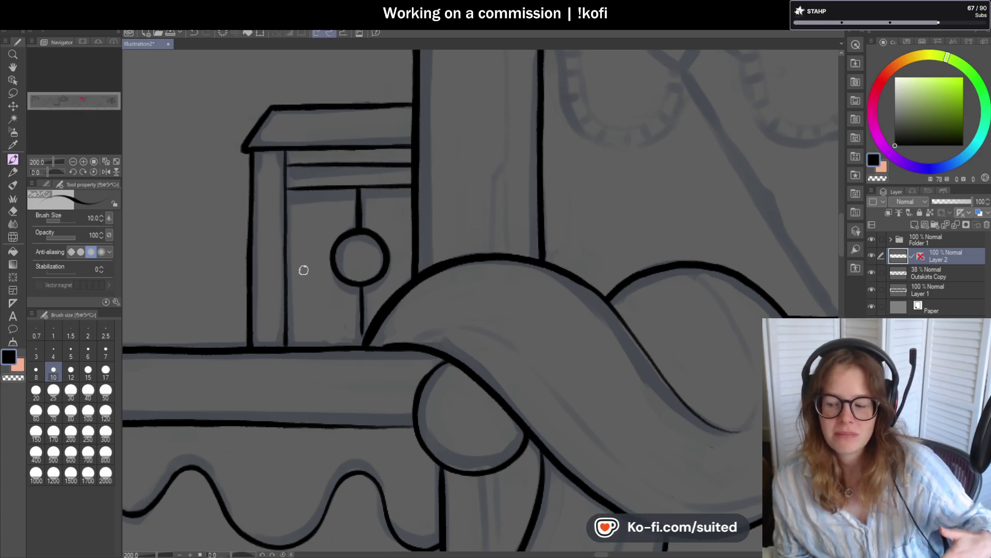
Step: Rotate the canvas sideways, thicken the booth's left vertical line, then reset rotation upright
drag(44, 171, 38, 175)
scroll(395, 420, down, 3)
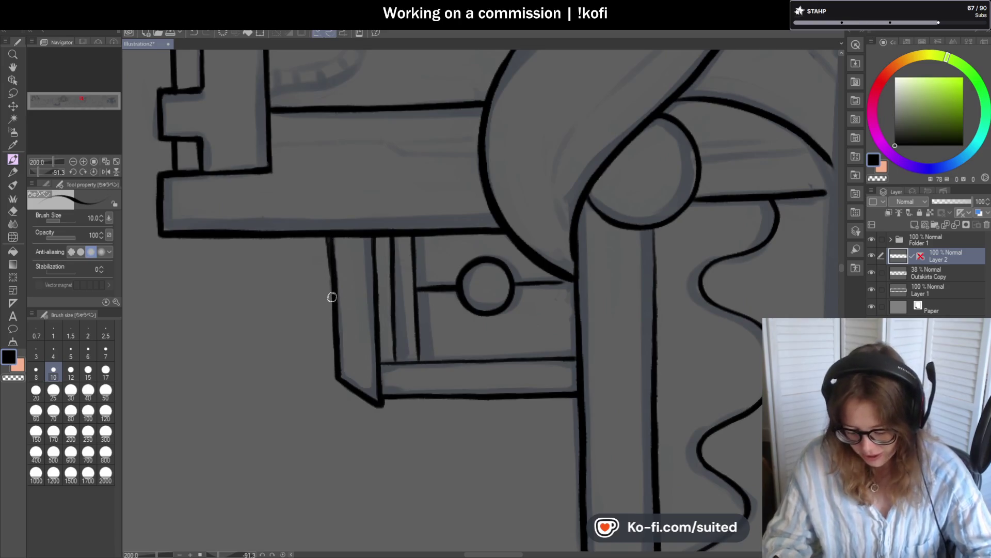
drag(328, 241, 333, 307)
drag(328, 257, 336, 380)
click(93, 171)
scroll(353, 146, up, 3)
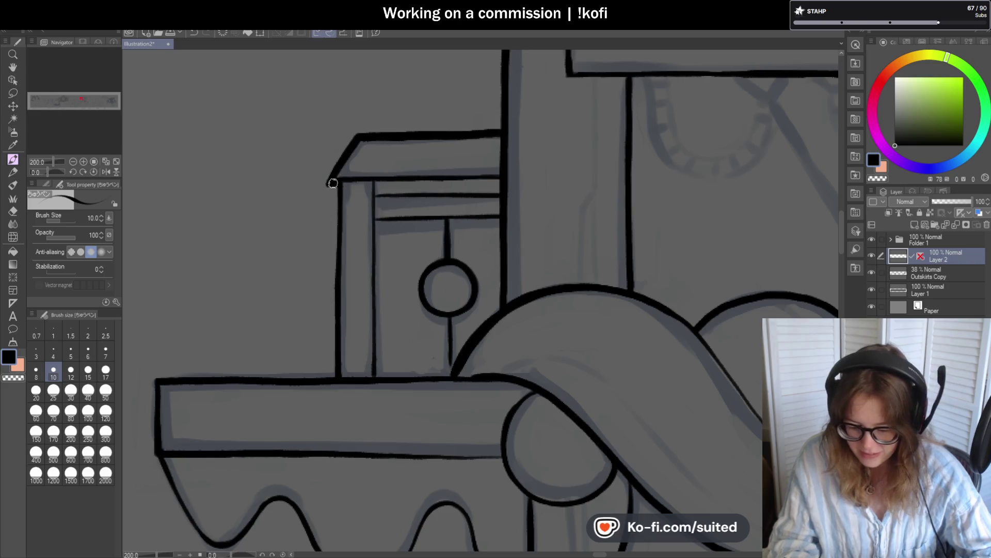
scroll(290, 201, down, 2)
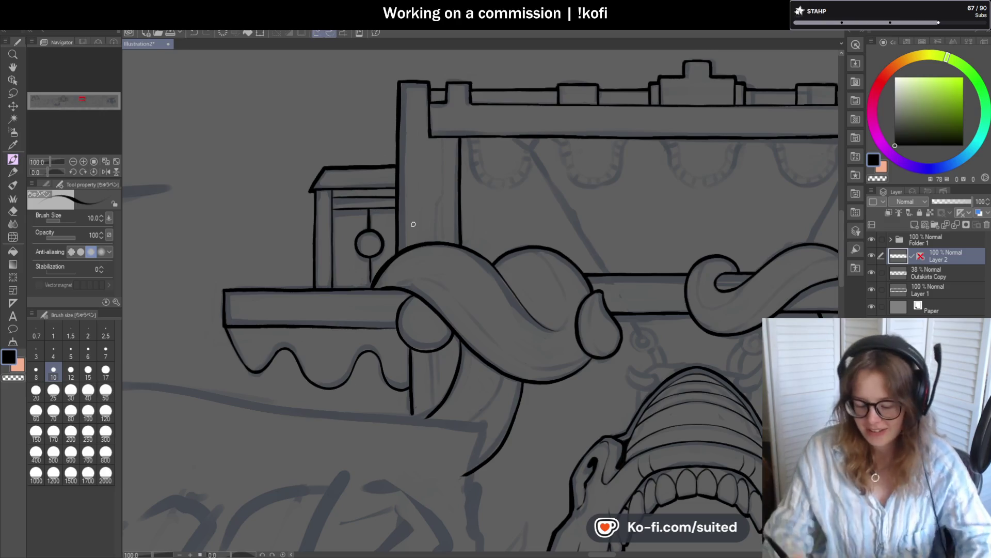
Step: Redraw the booth's left post as one clean ink line, then reset the canvas upright
scroll(312, 226, up, 4)
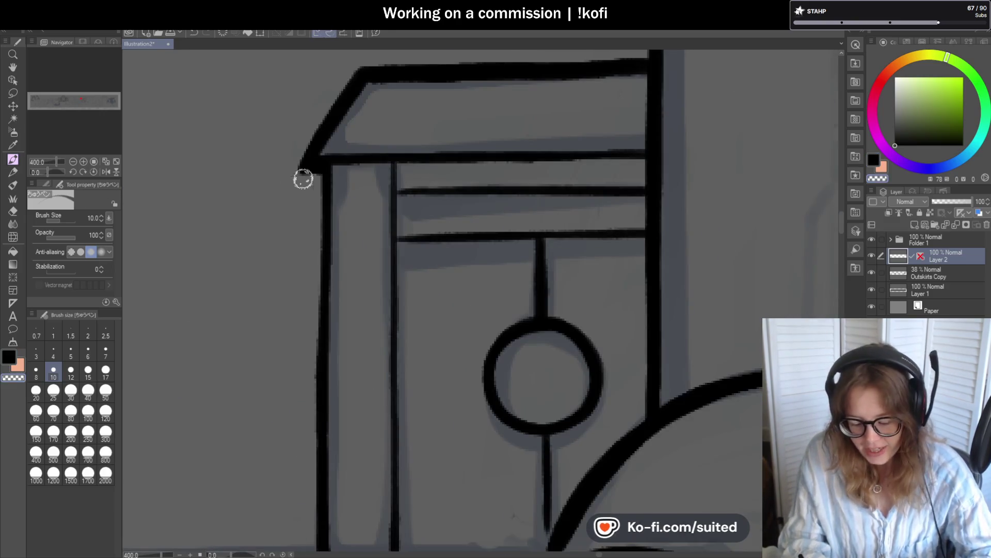
scroll(315, 221, down, 3)
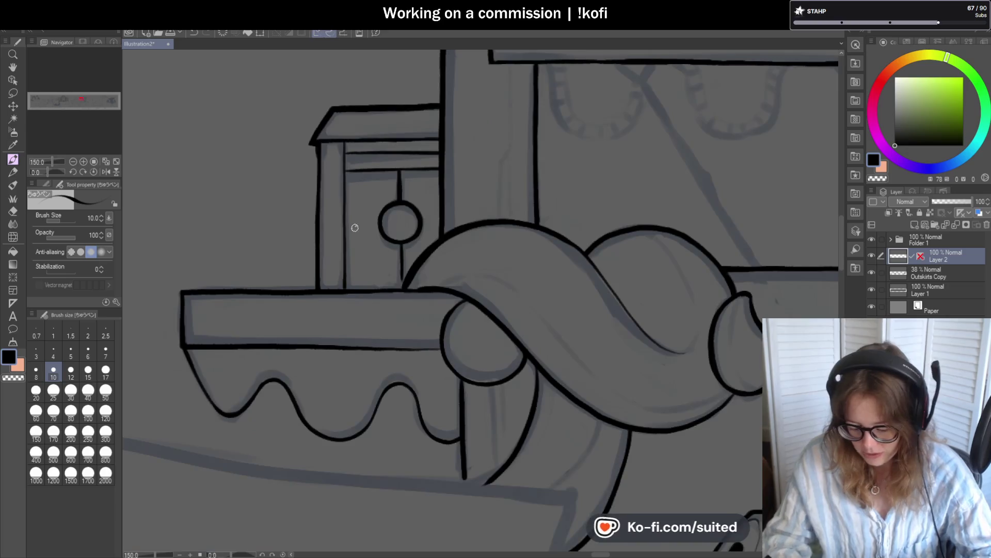
scroll(355, 221, up, 1)
drag(304, 261, 303, 319)
key(ctrl+z)
drag(305, 164, 304, 302)
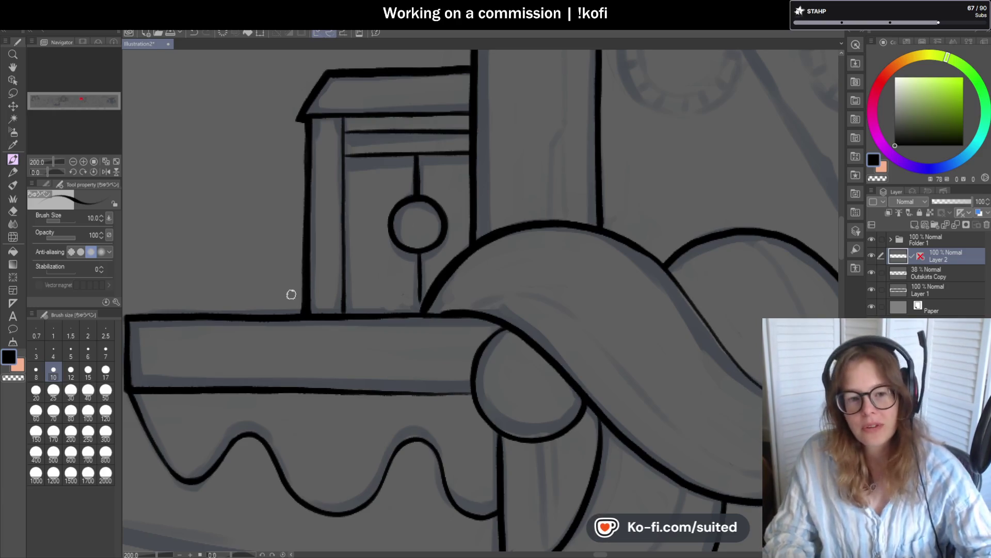
scroll(465, 164, down, 3)
drag(65, 172, 38, 175)
scroll(392, 424, down, 1)
scroll(336, 345, up, 4)
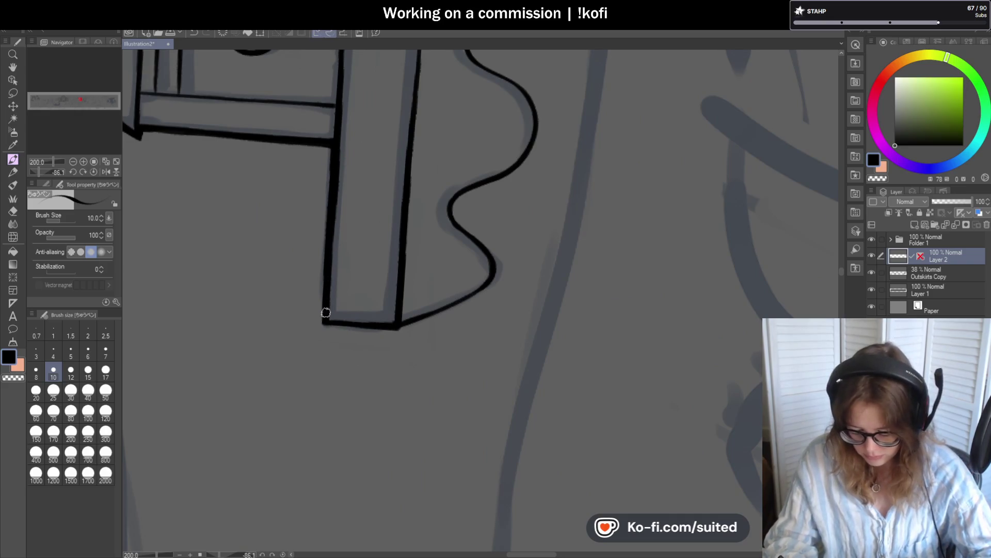
click(93, 171)
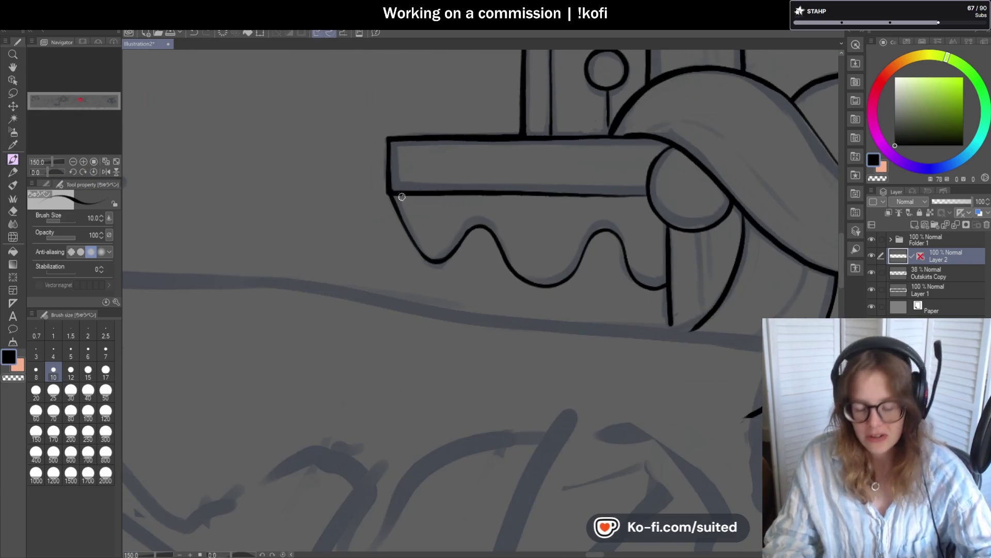
Step: Ink the plank's lower-left corner and thicken the scalloped edge's first peak and trough
drag(403, 200, 388, 133)
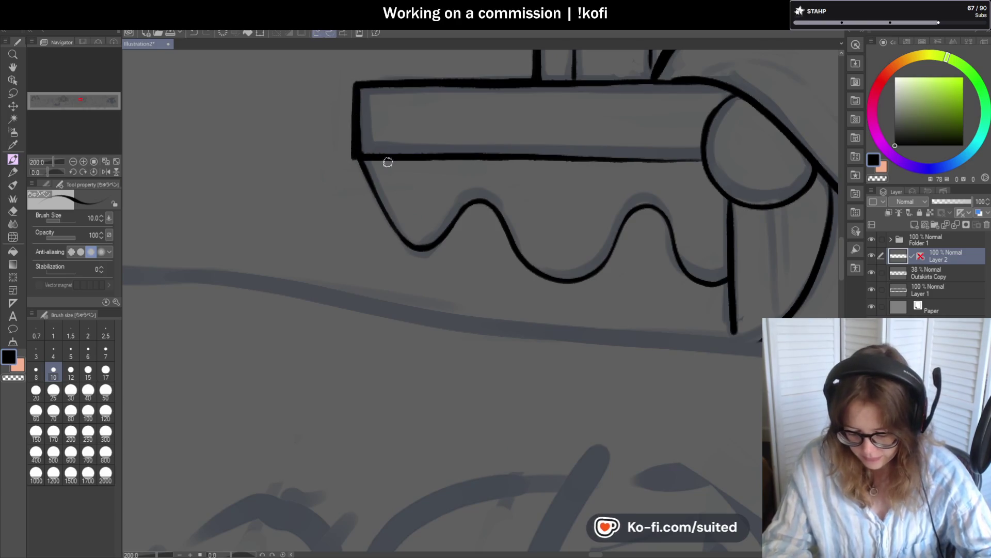
scroll(349, 226, down, 1)
scroll(376, 234, up, 1)
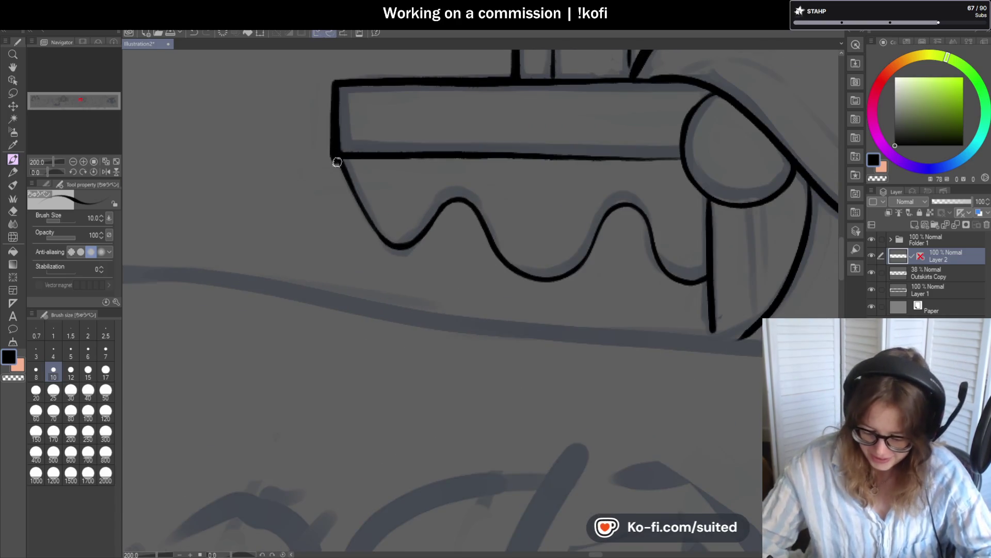
drag(338, 166, 379, 236)
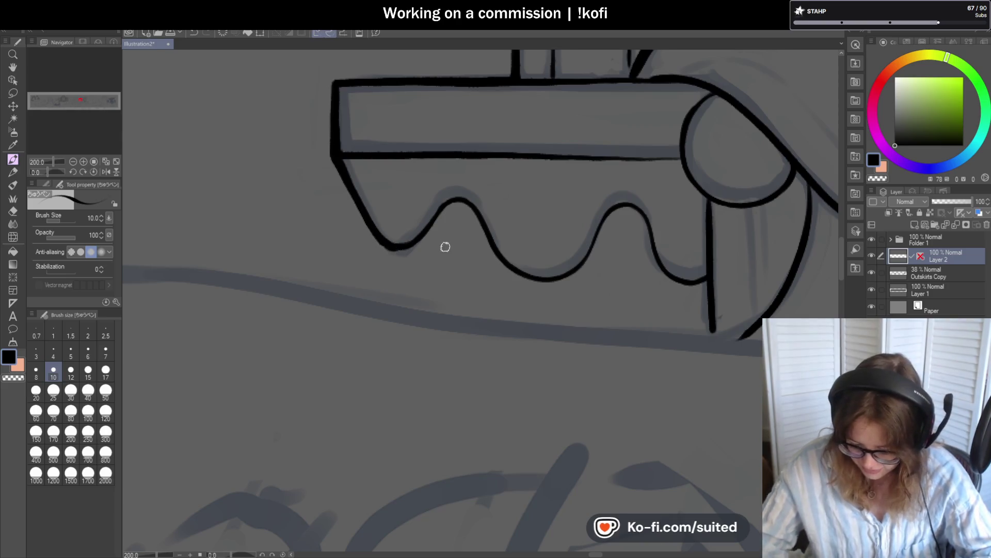
mouse_move(385, 244)
mouse_down()
mouse_move(416, 237)
mouse_move(447, 205)
mouse_up()
scroll(341, 228, down, 2)
scroll(253, 169, up, 3)
mouse_move(264, 182)
mouse_down()
mouse_move(231, 164)
mouse_move(351, 304)
mouse_move(451, 311)
mouse_up()
scroll(538, 274, down, 2)
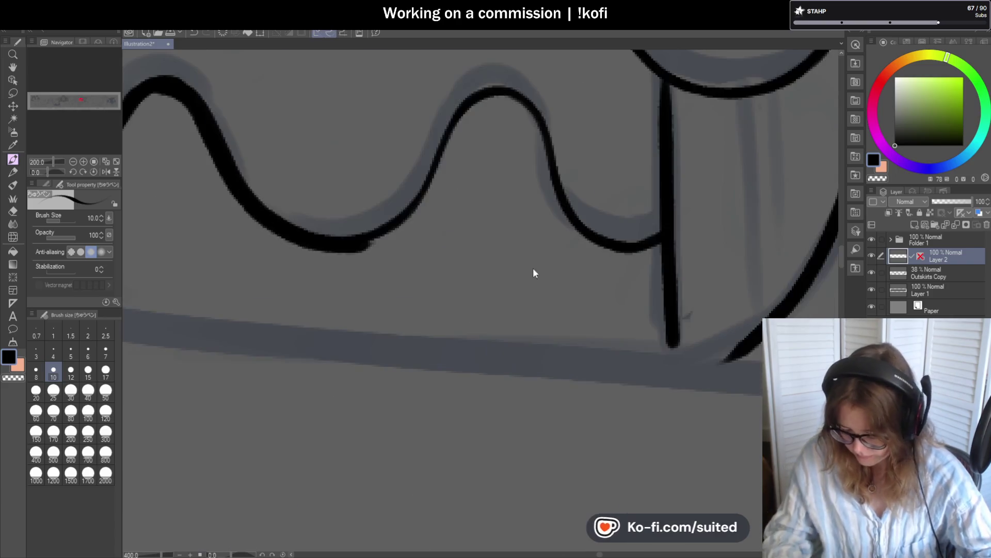
scroll(371, 239, up, 3)
drag(303, 243, 404, 205)
Step: Ink the rising curve over the scallop's peak and thicken it
scroll(343, 287, down, 2)
scroll(272, 320, up, 1)
mouse_move(272, 321)
mouse_down()
mouse_move(305, 287)
mouse_move(342, 209)
mouse_move(390, 181)
mouse_up()
mouse_move(284, 317)
mouse_down()
mouse_move(323, 262)
mouse_move(335, 222)
mouse_up()
scroll(334, 222, right, 2)
mouse_move(230, 178)
mouse_down()
mouse_move(266, 203)
mouse_move(301, 299)
mouse_move(401, 328)
mouse_move(403, 450)
mouse_up()
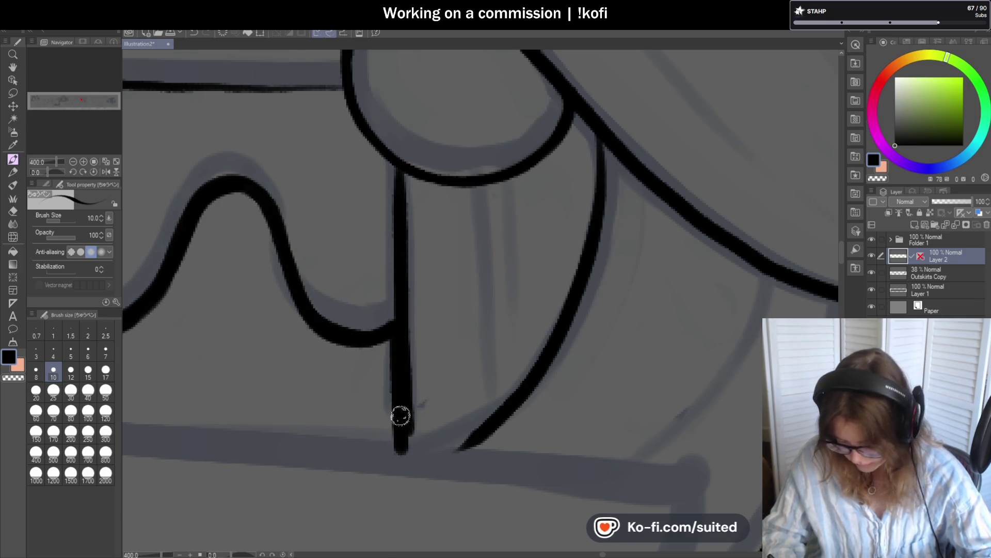
scroll(325, 275, down, 5)
scroll(341, 316, up, 5)
Step: Darken the bottom end of the vertical line beneath the tentacle
drag(341, 316, 353, 294)
scroll(284, 283, down, 2)
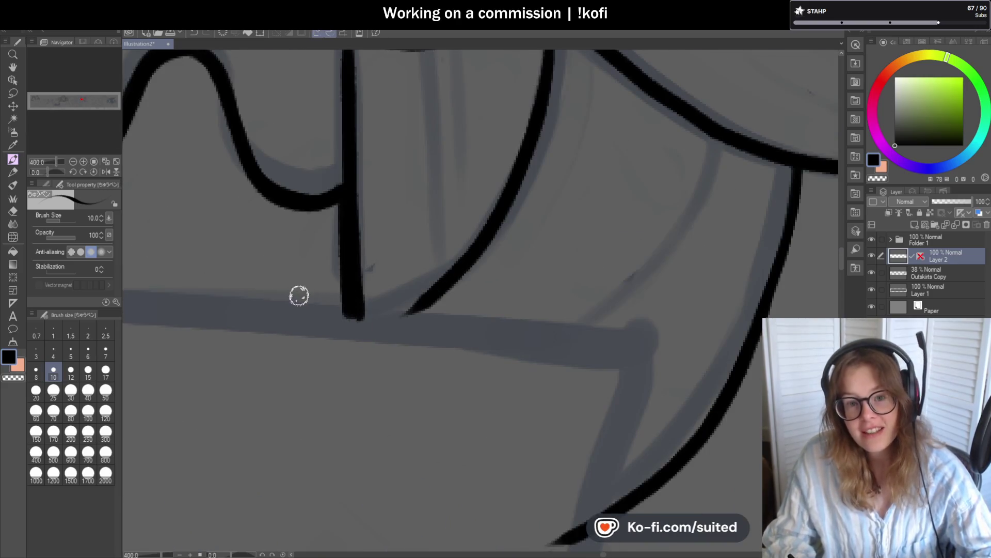
scroll(333, 270, down, 2)
scroll(428, 249, down, 2)
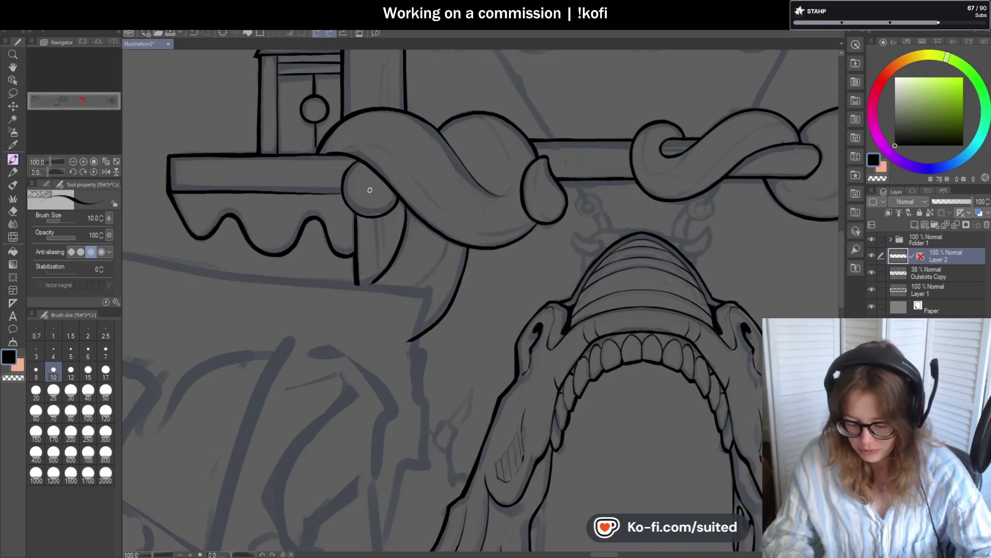
Step: Thicken the round tentacle tip's lower-left, left and upper outline
scroll(334, 215, up, 5)
drag(330, 205, 389, 281)
mouse_move(345, 246)
mouse_down()
mouse_move(345, 144)
mouse_move(396, 68)
mouse_move(326, 218)
mouse_move(385, 284)
mouse_up()
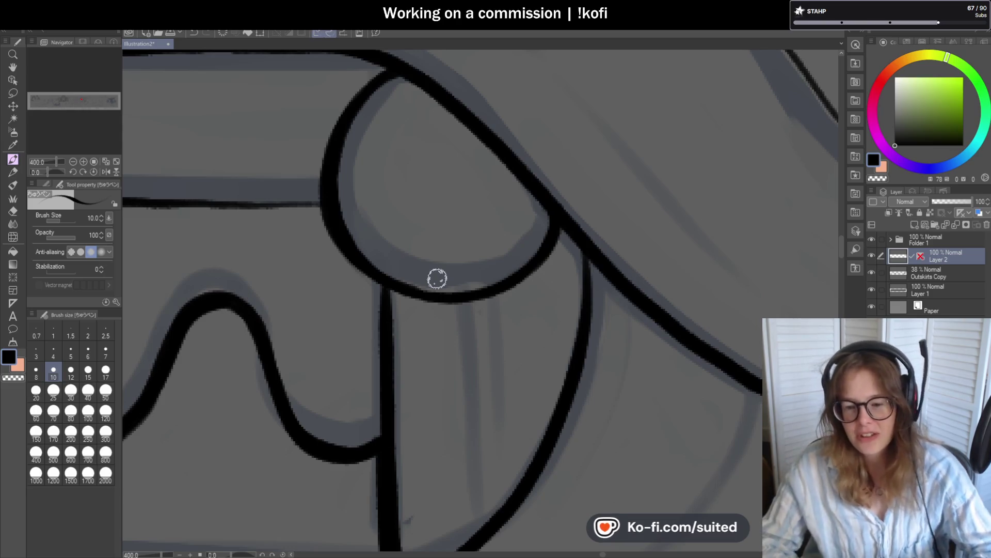
Step: Pan and zoom over to the creature's mouth and tube area
scroll(380, 184, down, 2)
mouse_move(497, 261)
mouse_down()
mouse_move(445, 182)
mouse_move(450, 209)
mouse_up()
scroll(448, 193, up, 2)
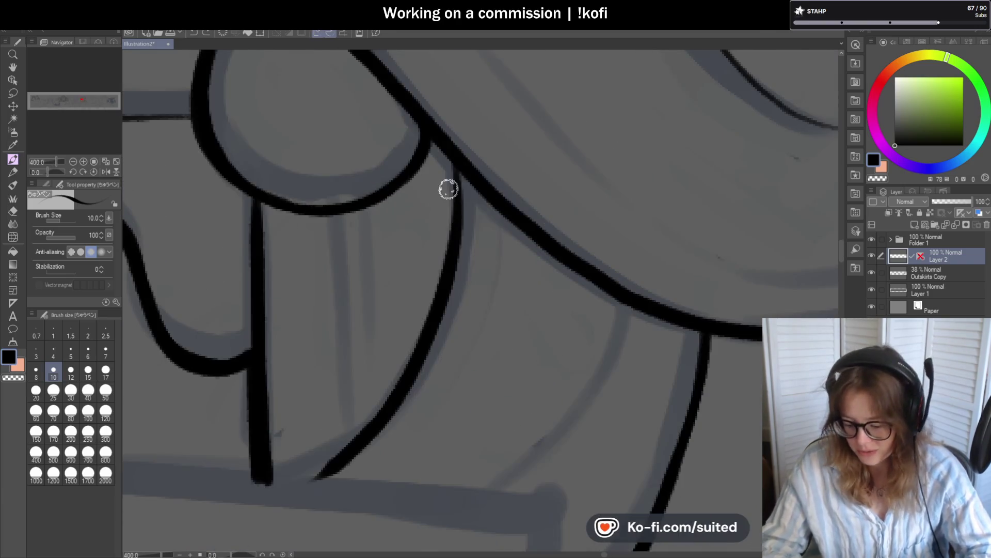
scroll(422, 243, down, 4)
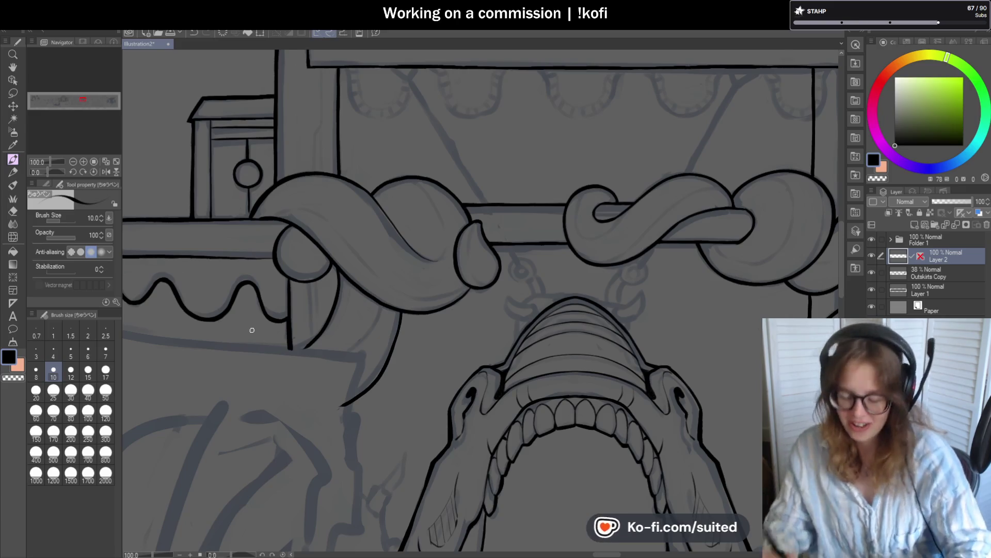
scroll(413, 186, down, 1)
scroll(429, 217, up, 3)
scroll(421, 166, up, 1)
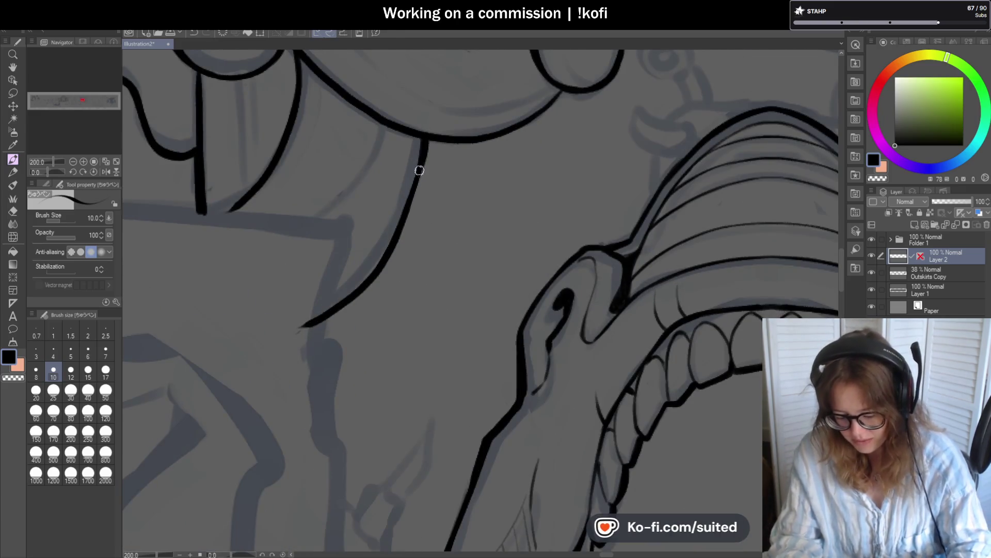
Step: Ink one bolder curved line beside the snout, undoing two failed attempts
drag(424, 162, 411, 207)
key(ctrl+z)
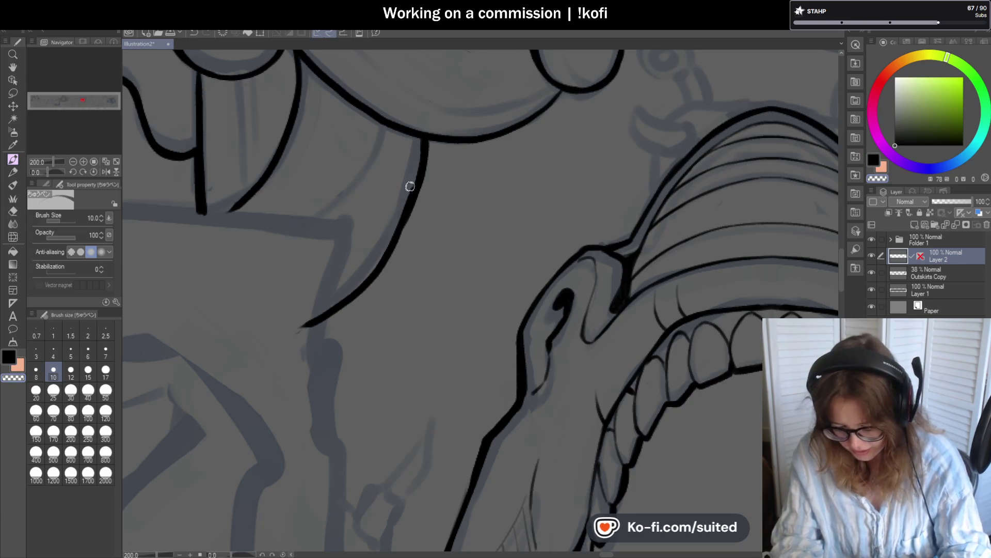
drag(427, 144, 374, 268)
key(ctrl+z)
mouse_move(422, 180)
mouse_down()
mouse_move(354, 287)
mouse_move(301, 328)
mouse_up()
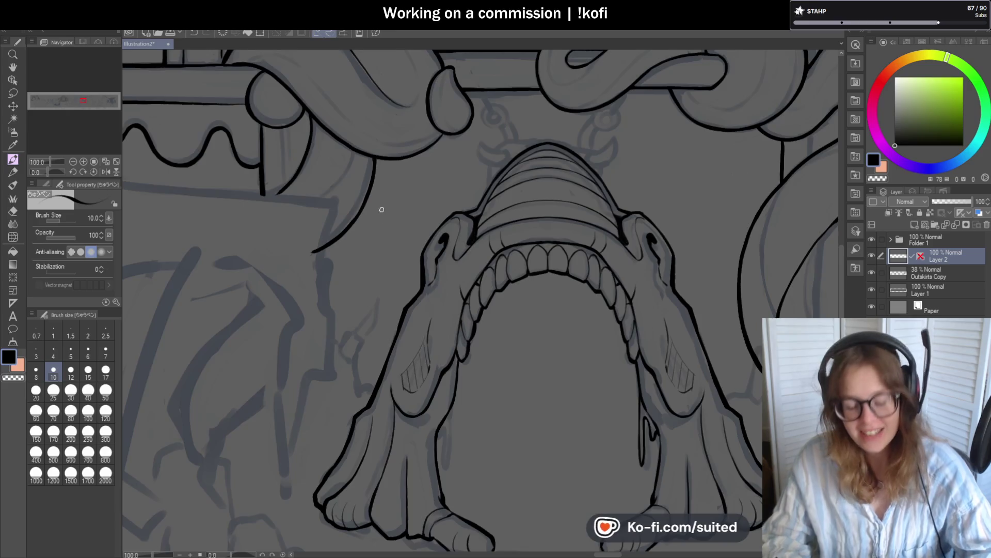
Step: Ink a thick stroke along the jaw line and a short line below the tentacle tip
scroll(380, 210, up, 2)
mouse_move(369, 115)
mouse_down()
mouse_move(359, 188)
mouse_move(312, 256)
mouse_move(246, 304)
mouse_up()
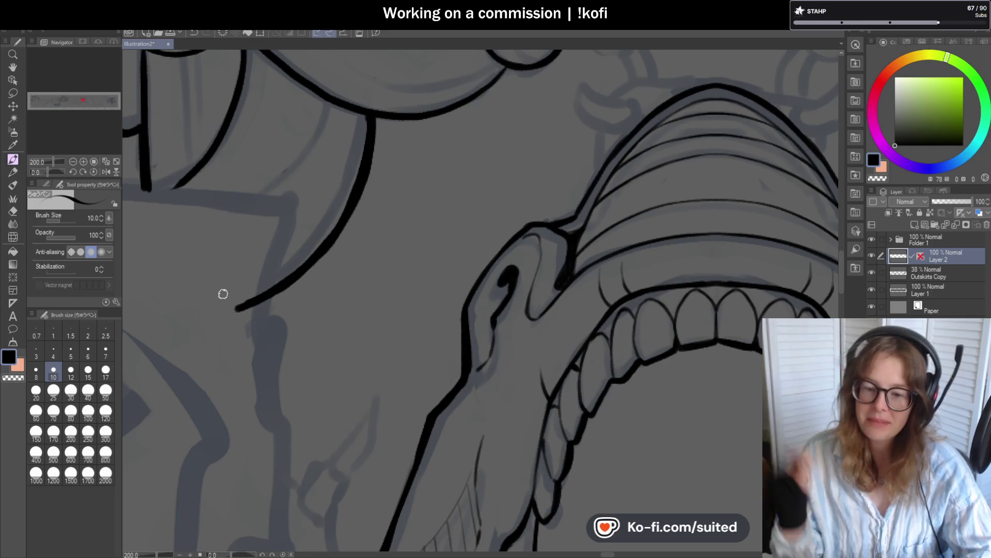
scroll(342, 252, down, 2)
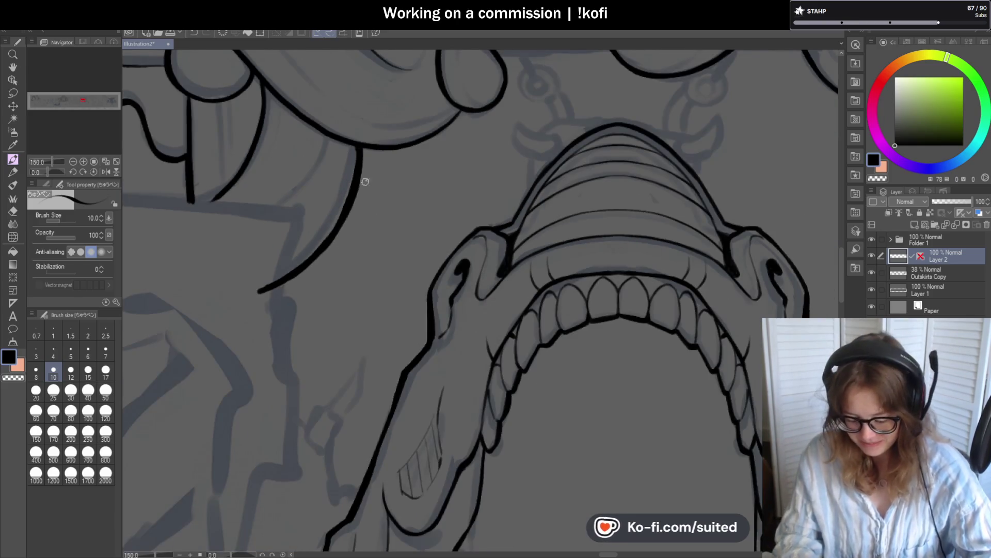
scroll(364, 175, up, 2)
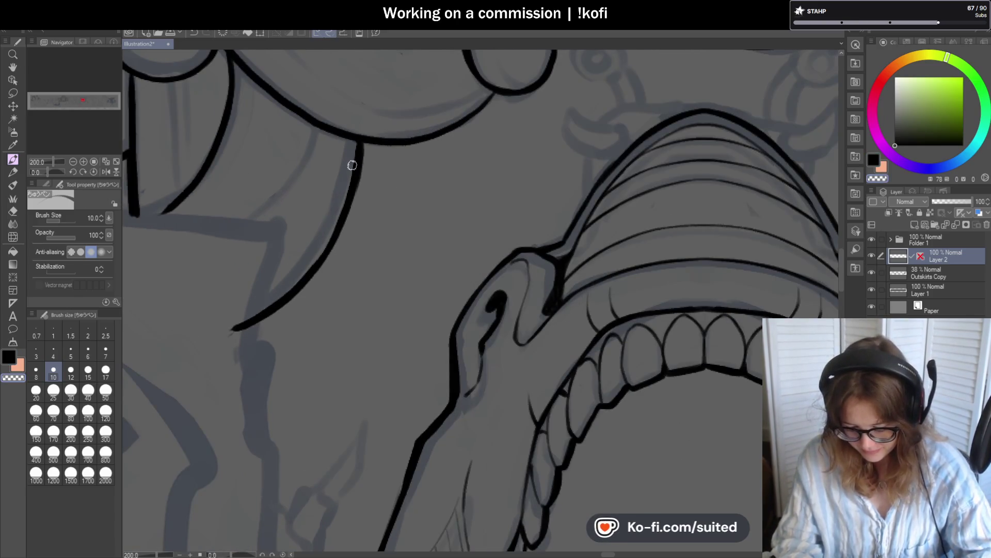
mouse_move(354, 140)
mouse_down()
mouse_move(353, 197)
mouse_move(305, 277)
mouse_move(231, 330)
mouse_up()
scroll(376, 248, down, 4)
scroll(423, 211, up, 3)
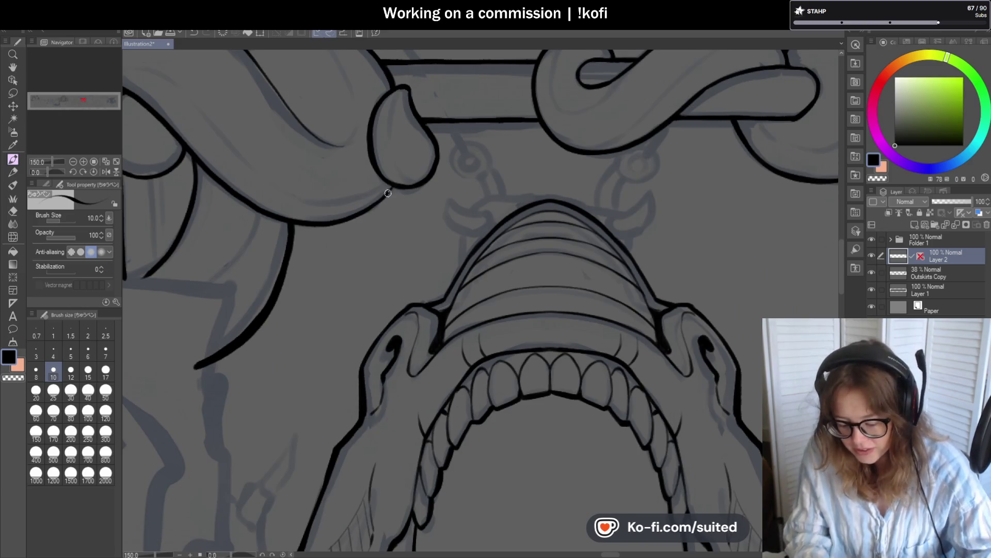
scroll(388, 194, up, 3)
mouse_move(403, 178)
mouse_down()
mouse_move(379, 208)
mouse_move(204, 277)
mouse_move(124, 287)
mouse_up()
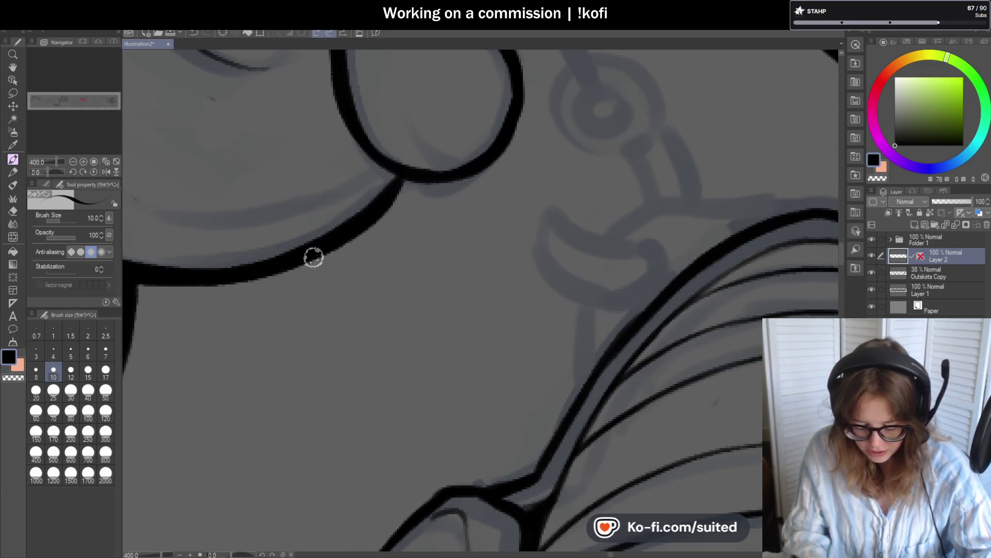
scroll(292, 259, down, 4)
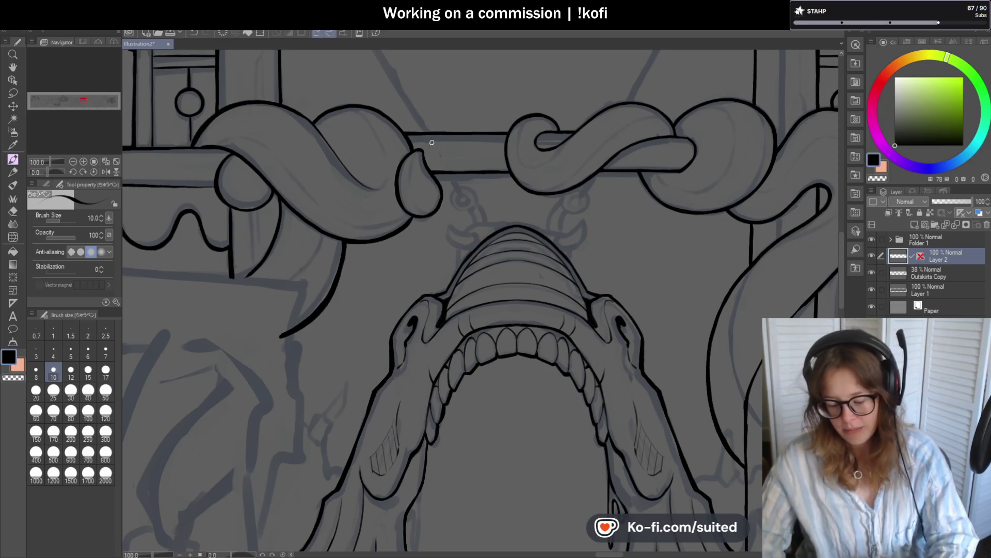
Step: Re-ink the tentacle tip's top, right and bottom outline with heavier strokes
scroll(430, 140, up, 6)
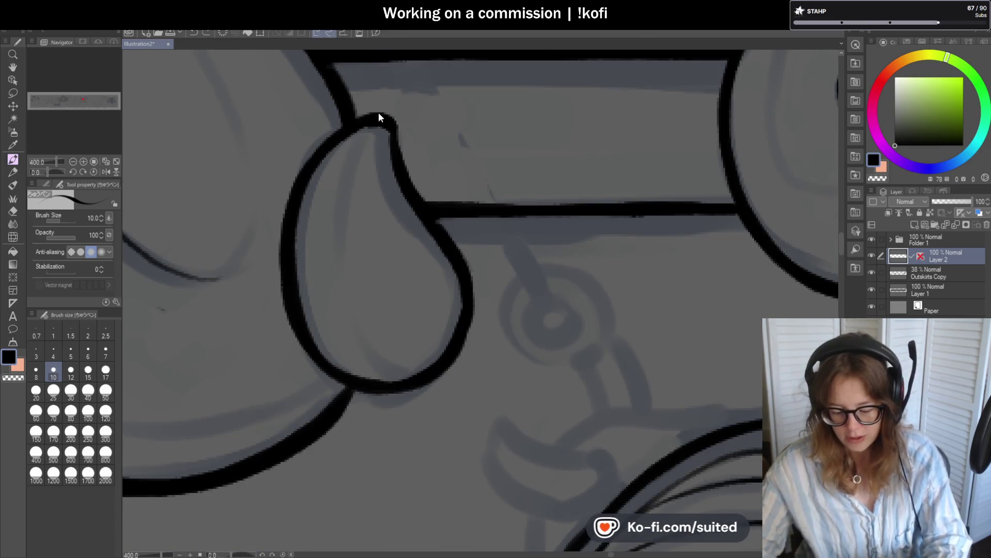
drag(354, 121, 402, 157)
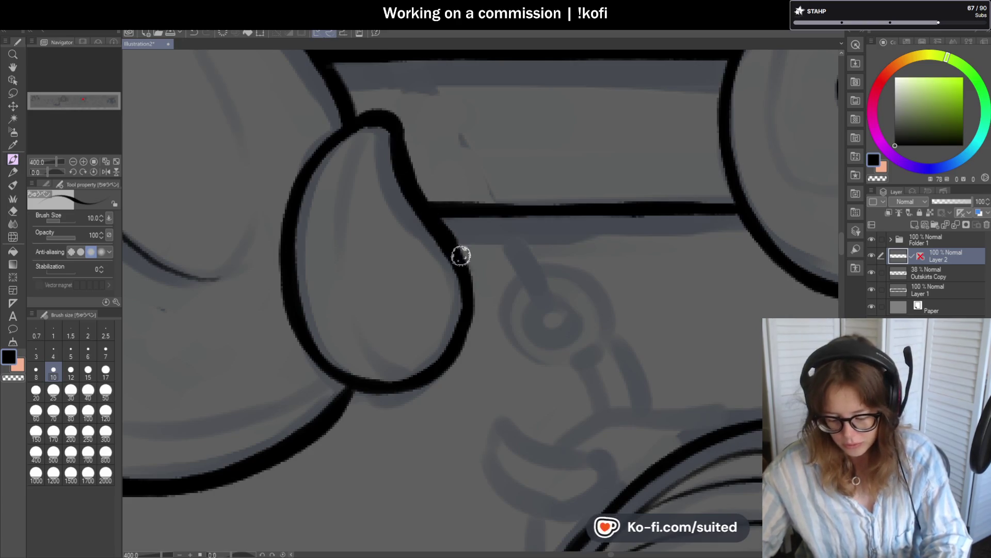
mouse_move(454, 246)
mouse_down()
mouse_move(463, 355)
mouse_move(355, 395)
mouse_up()
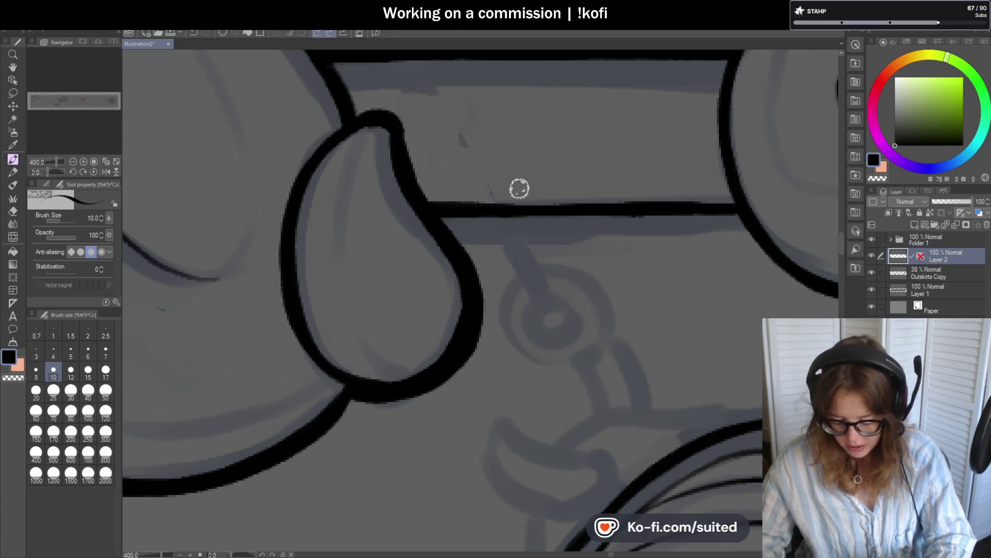
scroll(515, 189, down, 5)
scroll(458, 248, up, 5)
drag(411, 294, 210, 338)
scroll(383, 279, down, 6)
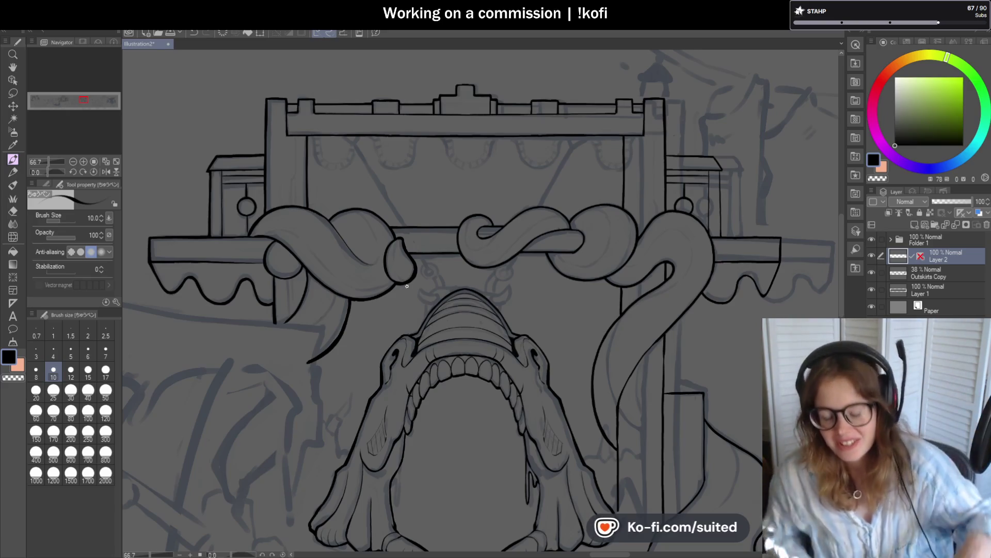
Step: Ink a smooth line down the upper-left post's left edge, redoing a wobbly stroke
scroll(259, 124, up, 4)
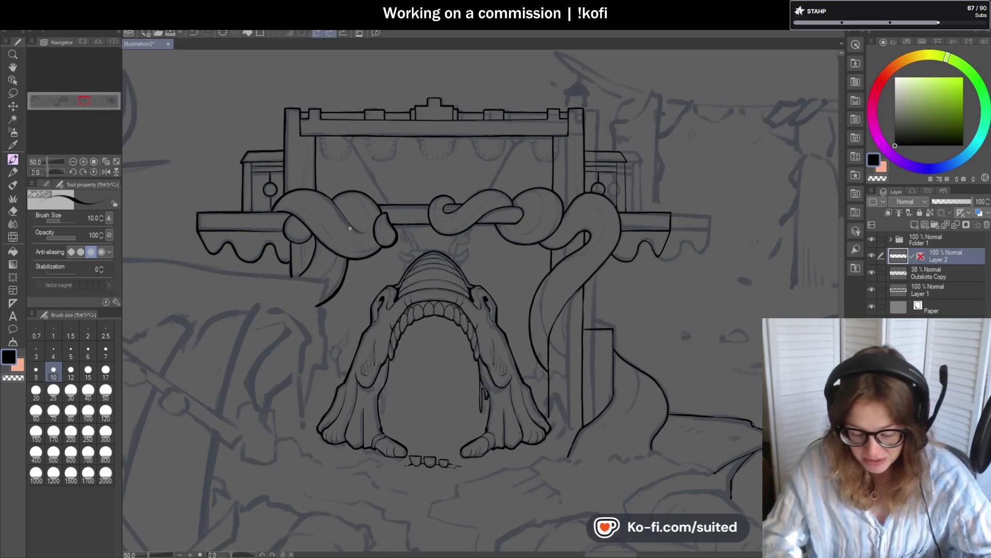
drag(279, 63, 273, 124)
key(ctrl+z)
drag(279, 63, 277, 127)
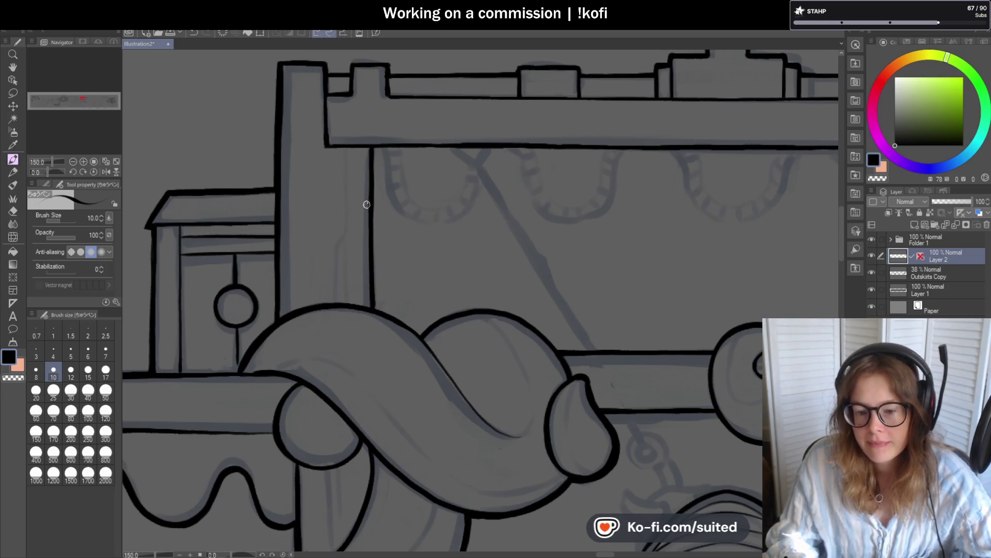
Step: Ink the post's top corner and darken the top beam's upper edge line
scroll(364, 201, down, 2)
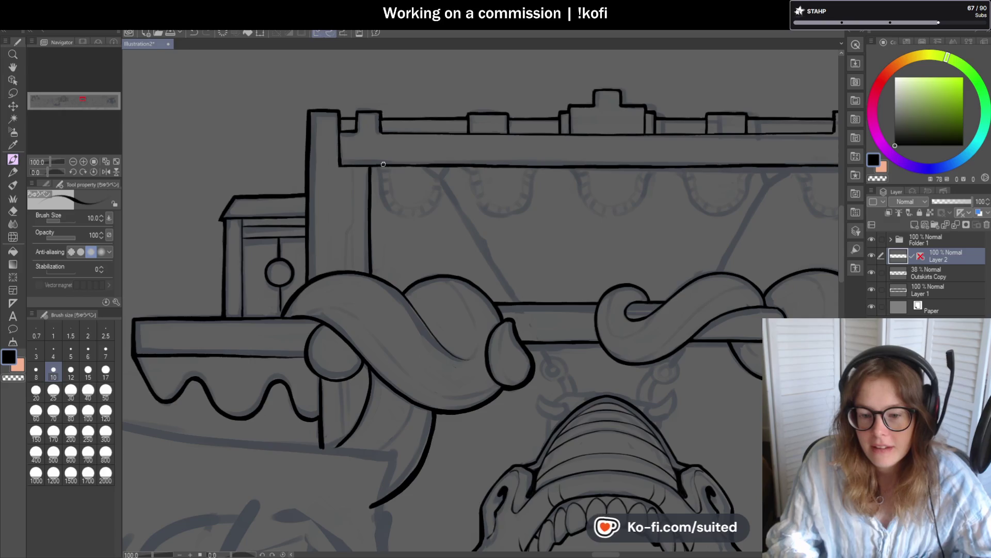
scroll(315, 111, up, 3)
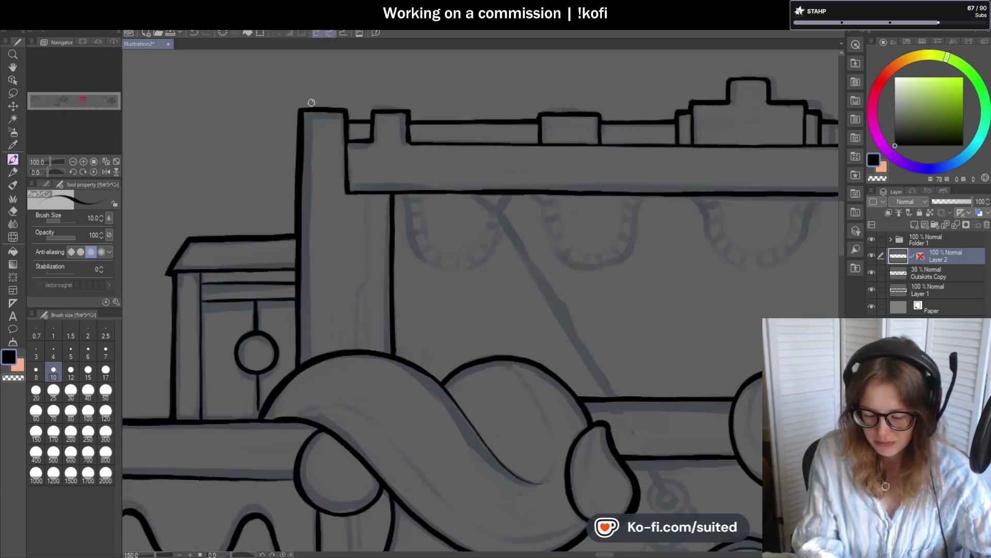
mouse_move(363, 119)
mouse_down()
mouse_move(395, 123)
mouse_move(395, 110)
mouse_up()
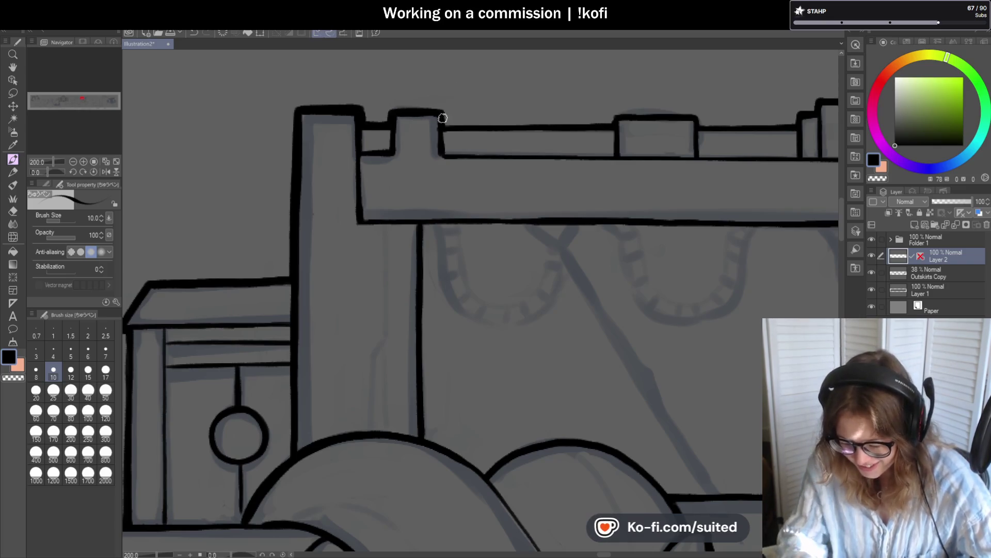
scroll(379, 198, down, 3)
scroll(442, 150, up, 3)
drag(372, 166, 535, 165)
drag(402, 166, 623, 155)
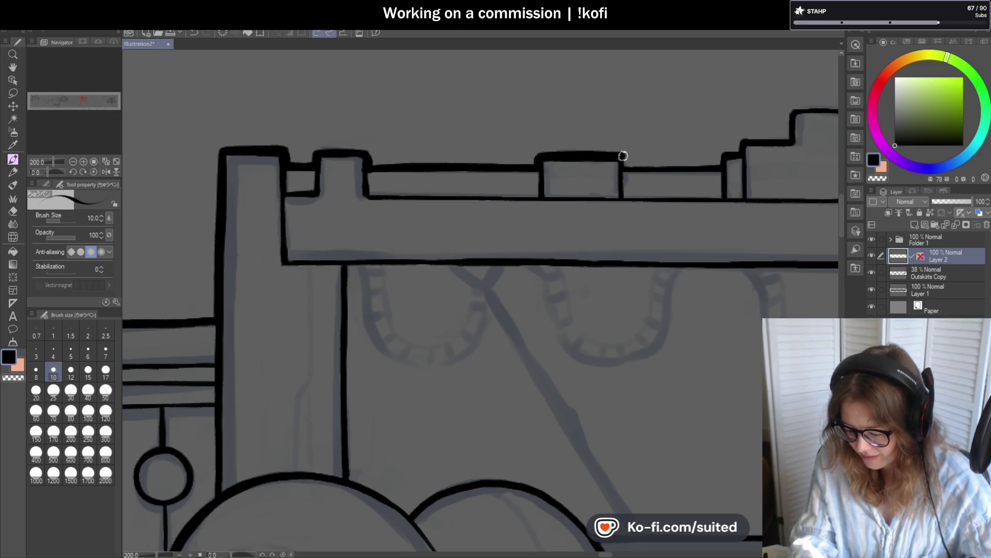
scroll(502, 179, down, 4)
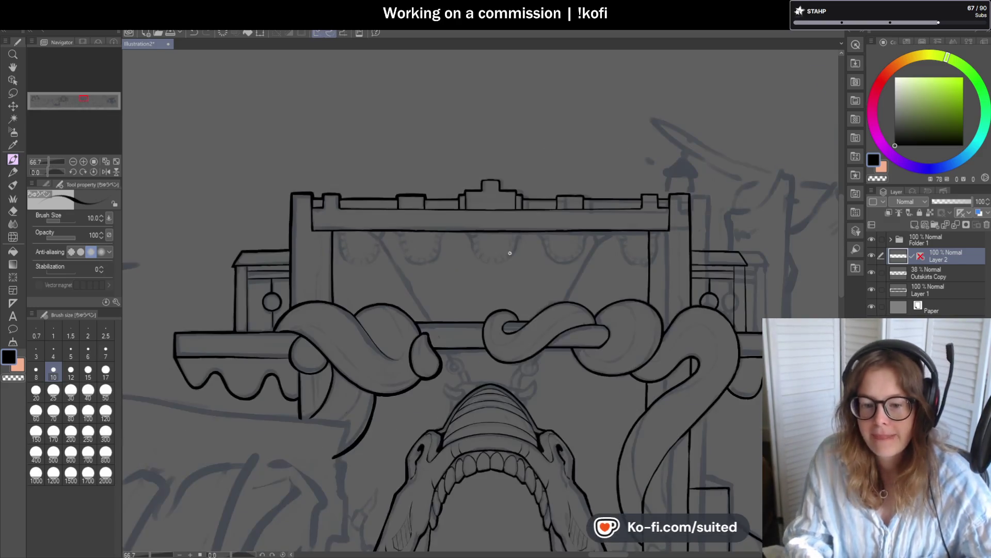
Step: Ink the upper beam's top edge, the raised block's top, and the stepped crest outline
scroll(506, 246, up, 3)
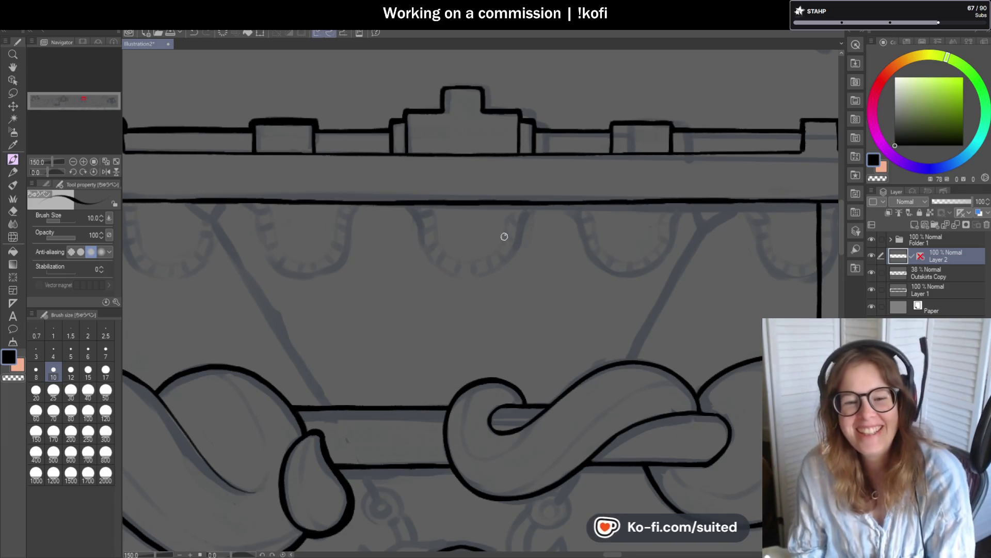
scroll(328, 127, up, 1)
mouse_move(311, 129)
mouse_down()
mouse_move(412, 130)
mouse_move(429, 113)
mouse_up()
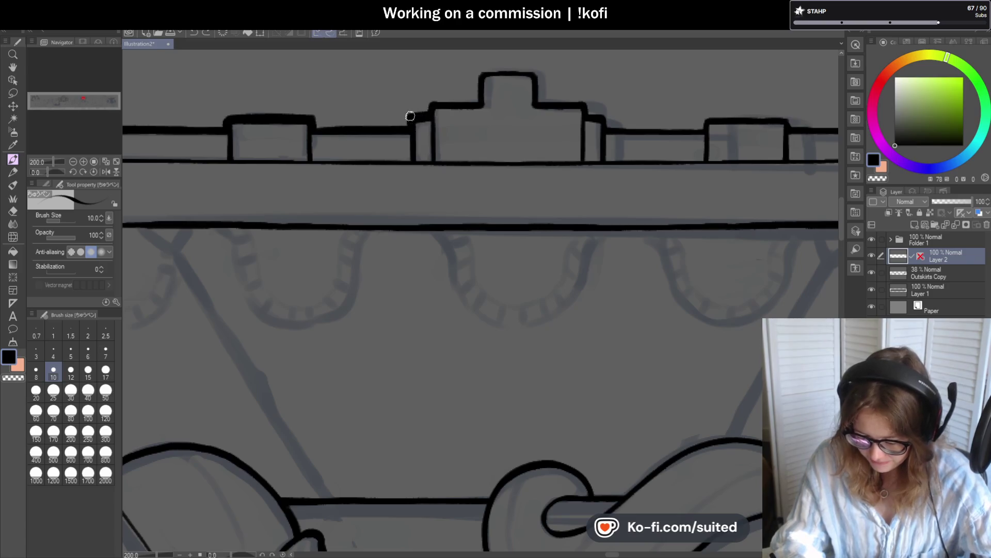
drag(432, 103, 480, 105)
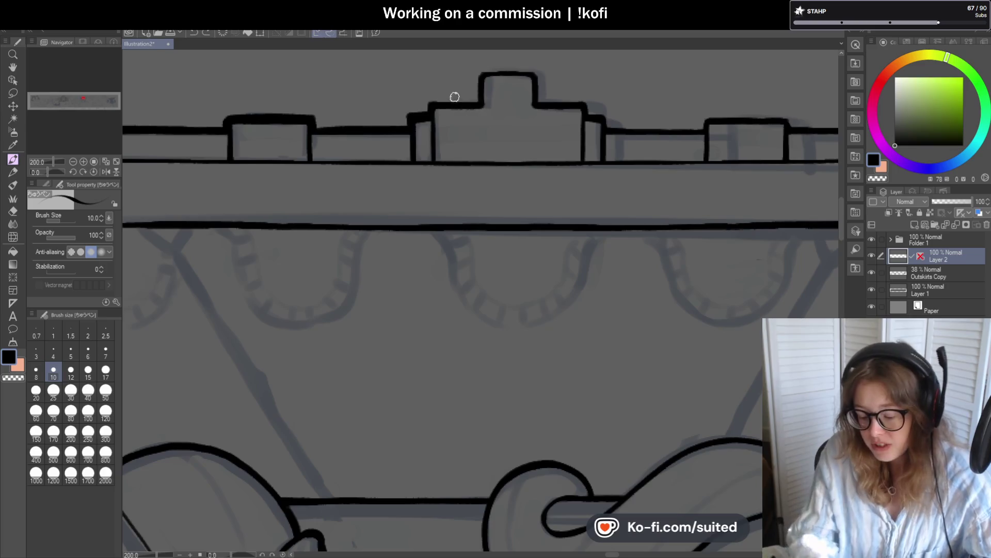
scroll(455, 97, up, 3)
mouse_move(480, 108)
mouse_down()
mouse_move(416, 106)
mouse_move(339, 161)
mouse_up()
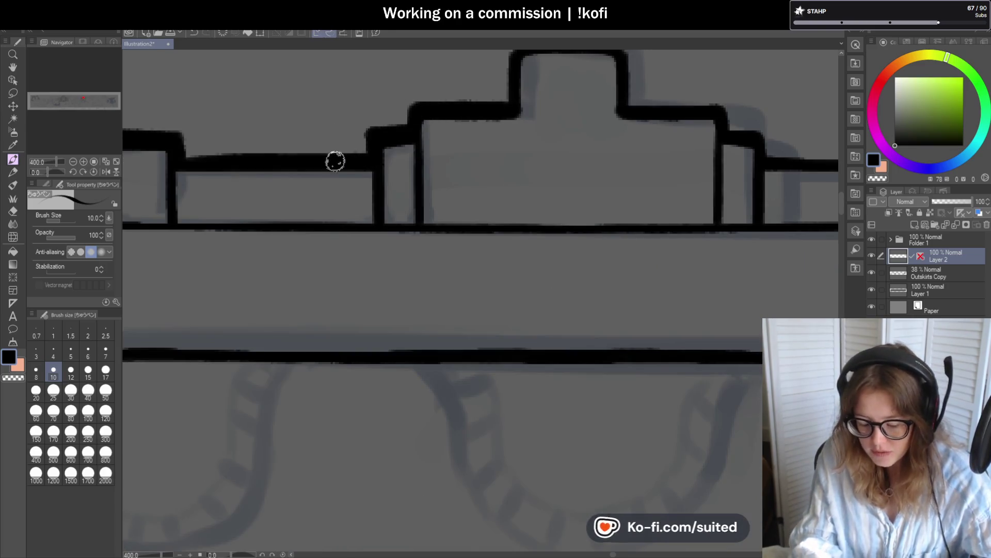
Step: Ink the top bump's left edge and corner, then the next step's top edge with a rounded corner
scroll(386, 223, down, 6)
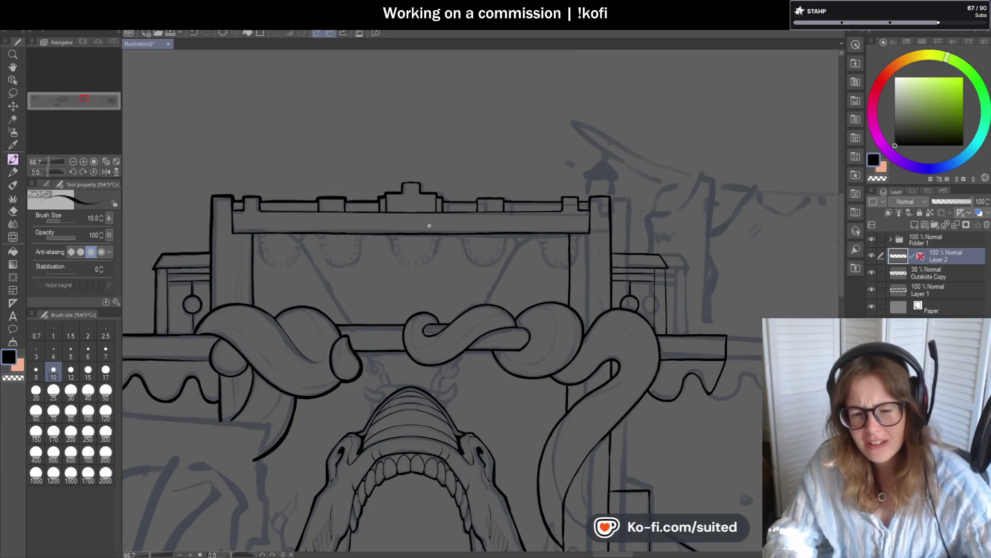
scroll(400, 190, up, 5)
drag(403, 166, 402, 226)
mouse_move(401, 169)
mouse_down()
mouse_move(399, 188)
mouse_move(519, 158)
mouse_move(516, 210)
mouse_up()
scroll(516, 210, down, 3)
scroll(444, 187, up, 3)
mouse_move(445, 187)
mouse_down()
mouse_move(449, 177)
mouse_move(498, 181)
mouse_move(489, 199)
mouse_move(525, 206)
mouse_move(511, 231)
mouse_up()
Step: Ink the next step's top edge and redraw the raised block's top edge and top-left corner
scroll(511, 230, down, 3)
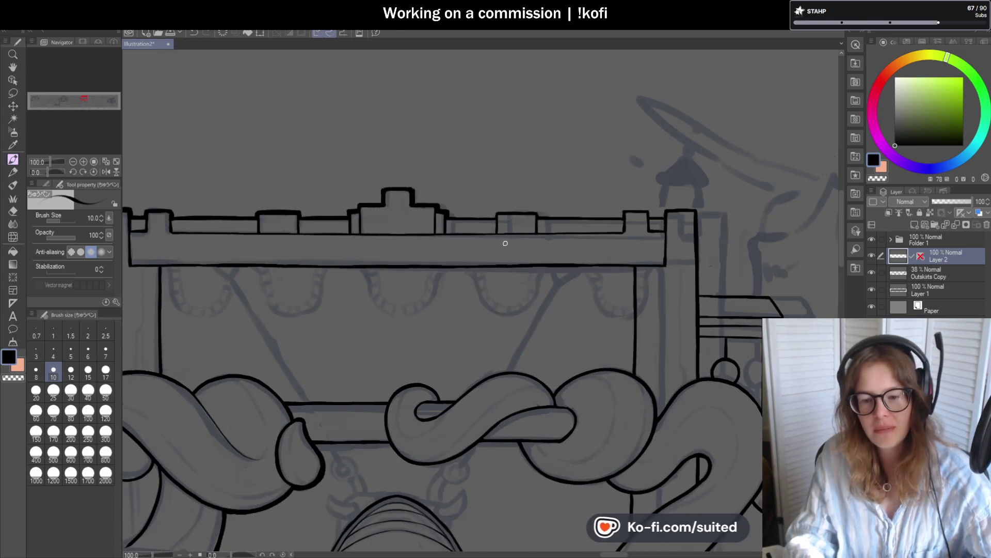
scroll(506, 245, up, 2)
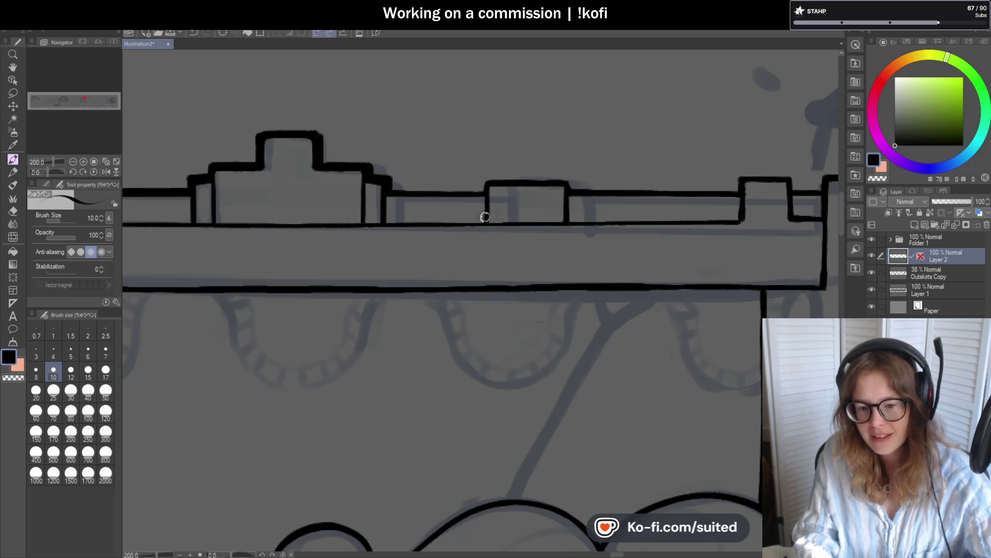
scroll(468, 212, up, 2)
drag(359, 186, 555, 179)
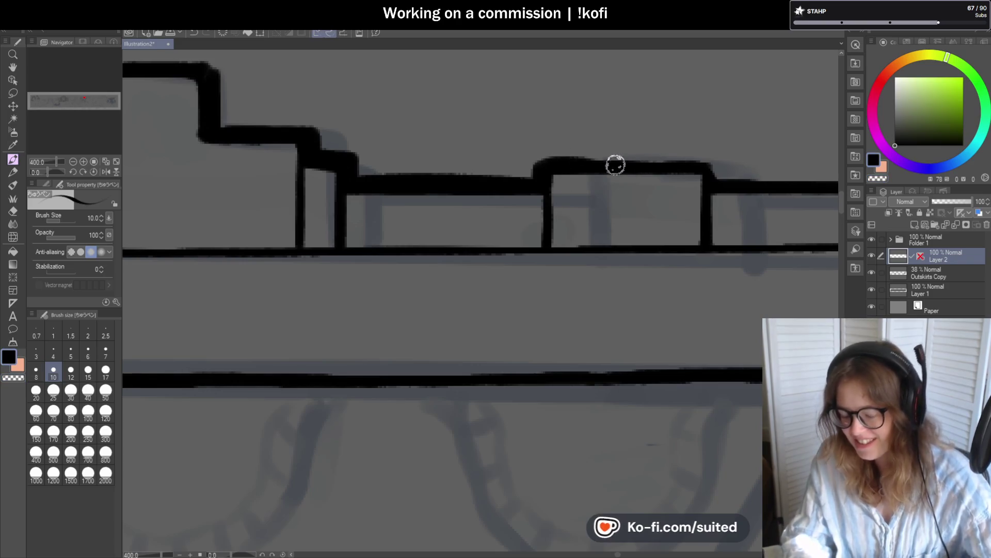
scroll(400, 168, down, 2)
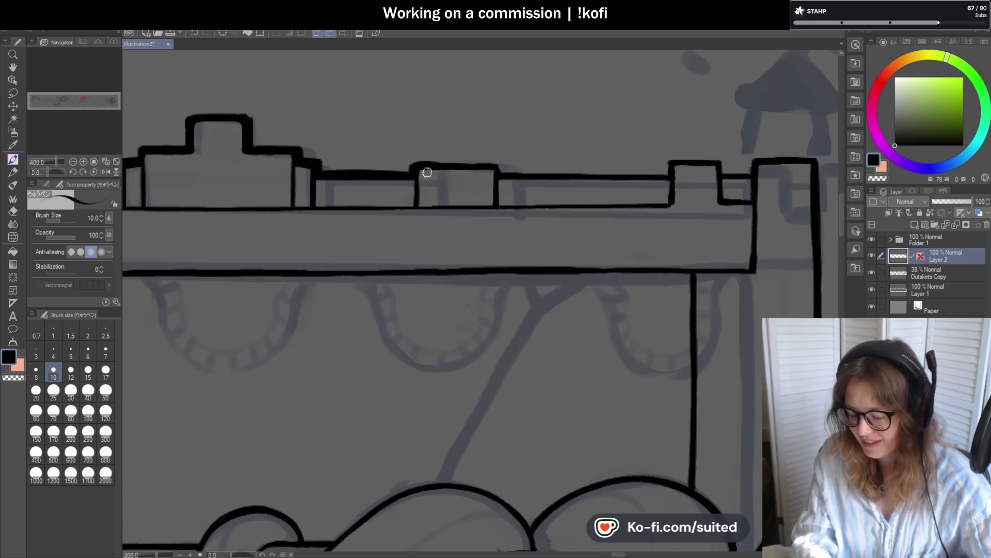
scroll(406, 165, up, 2)
mouse_move(299, 153)
mouse_down()
mouse_move(436, 157)
mouse_move(451, 177)
mouse_up()
drag(266, 149, 272, 170)
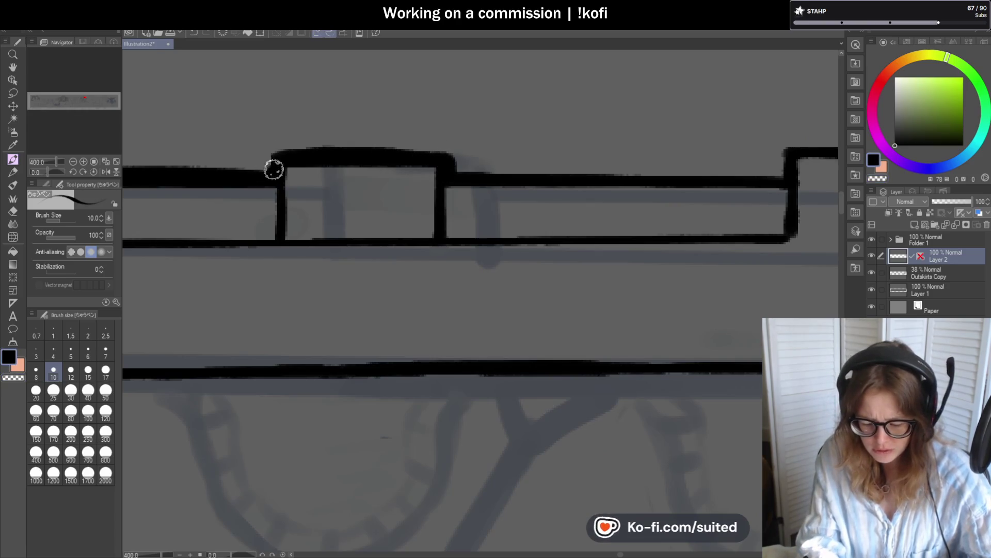
scroll(327, 218, down, 2)
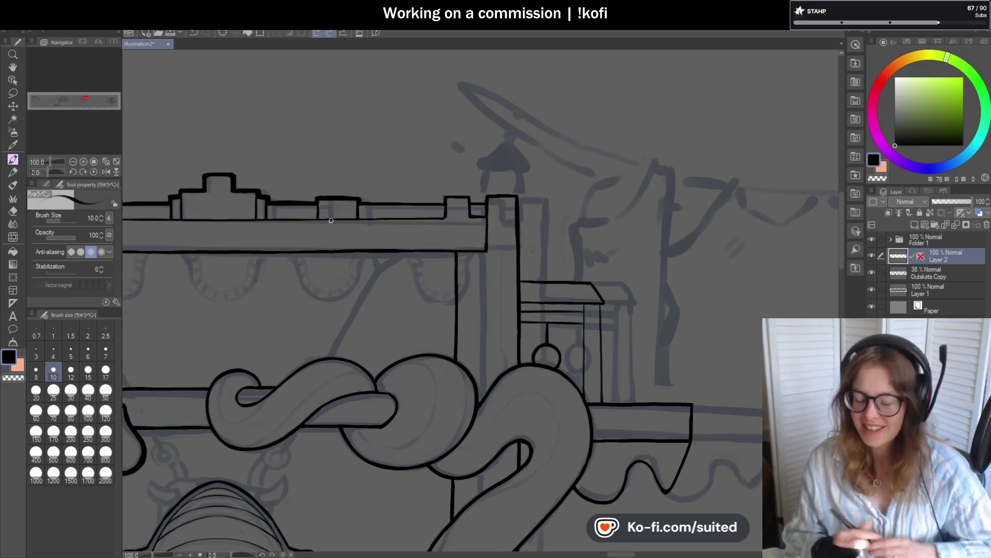
Step: Ink the upper rail's right section and fill its corner, undoing two shaky attempts
scroll(474, 176, up, 5)
drag(333, 188, 666, 194)
key(ctrl+z)
mouse_move(333, 190)
mouse_down()
mouse_move(659, 192)
mouse_move(486, 194)
mouse_up()
key(ctrl+z)
drag(671, 162, 666, 192)
Step: Ink the top of a rail bump and the segment bridging the notch top
scroll(666, 192, down, 5)
scroll(578, 171, up, 5)
mouse_move(558, 173)
mouse_down()
mouse_move(671, 171)
mouse_move(671, 199)
mouse_up()
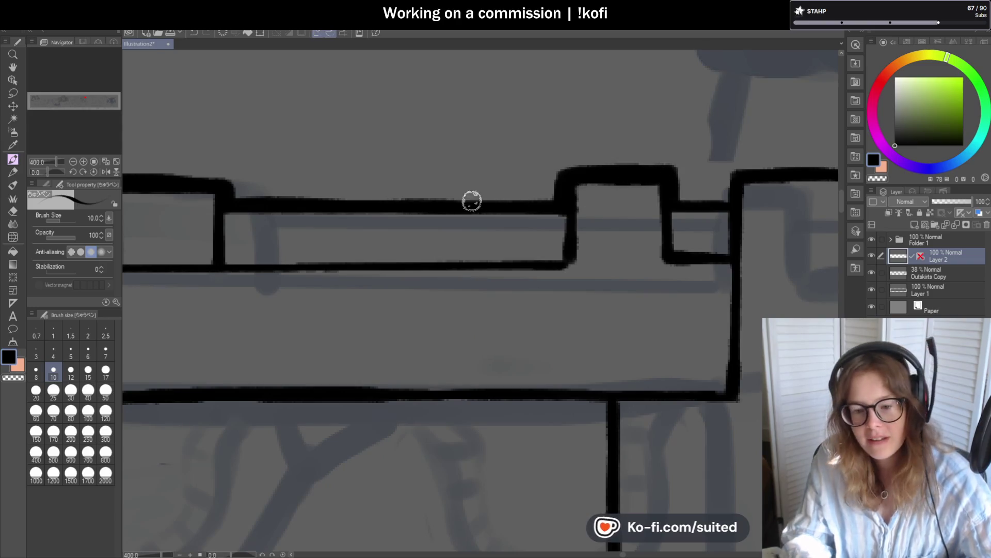
scroll(328, 228, down, 5)
scroll(533, 195, up, 5)
mouse_move(459, 219)
mouse_down()
mouse_move(519, 219)
mouse_move(513, 193)
mouse_move(652, 189)
mouse_up()
Step: Ink the side booth roof's top edge and darken its right corner, discarding the slanted-edge stroke
scroll(400, 191, down, 3)
scroll(334, 191, down, 4)
scroll(414, 143, up, 4)
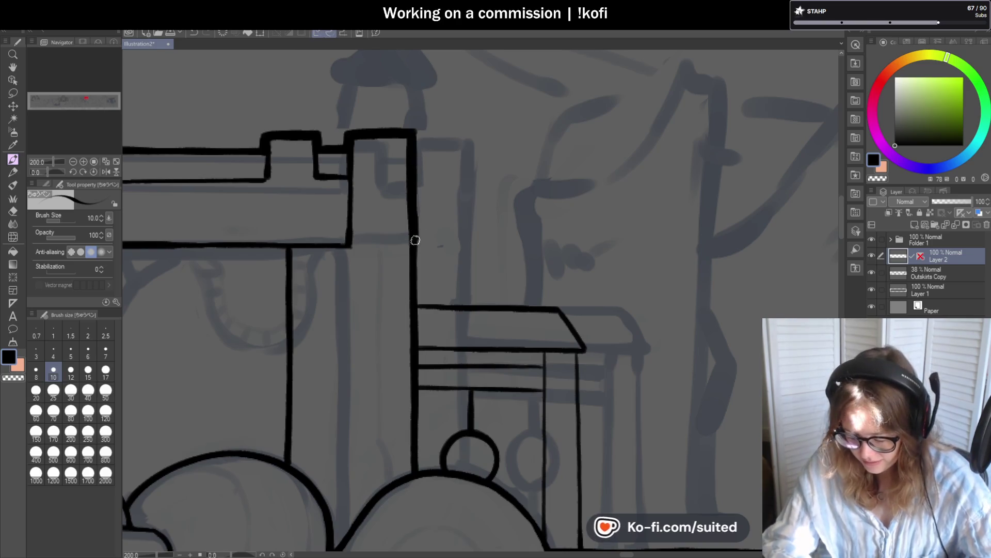
scroll(450, 164, down, 4)
scroll(449, 221, up, 4)
drag(447, 225, 577, 228)
scroll(553, 270, up, 3)
drag(506, 179, 560, 257)
key(ctrl+z)
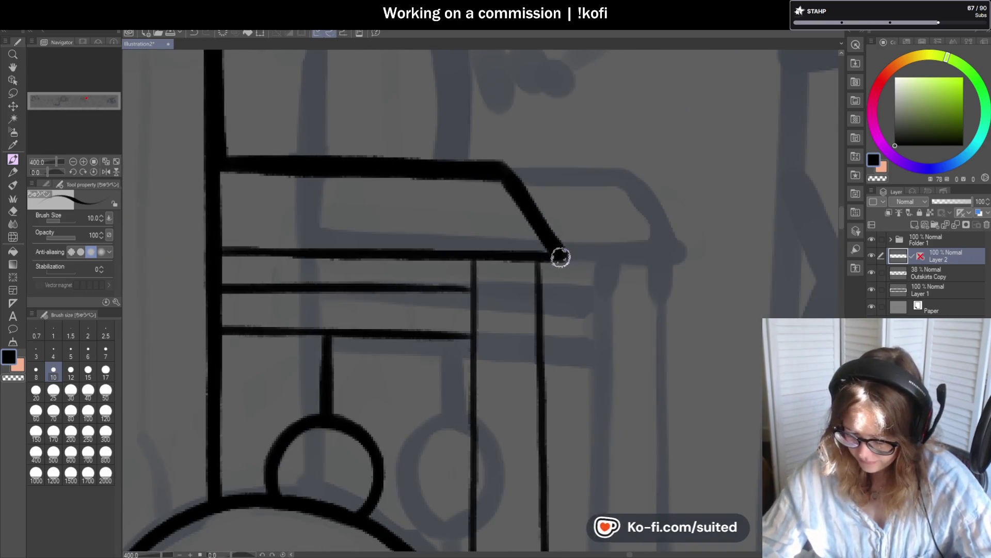
scroll(568, 227, down, 3)
scroll(545, 218, up, 3)
drag(544, 218, 540, 207)
scroll(543, 217, down, 6)
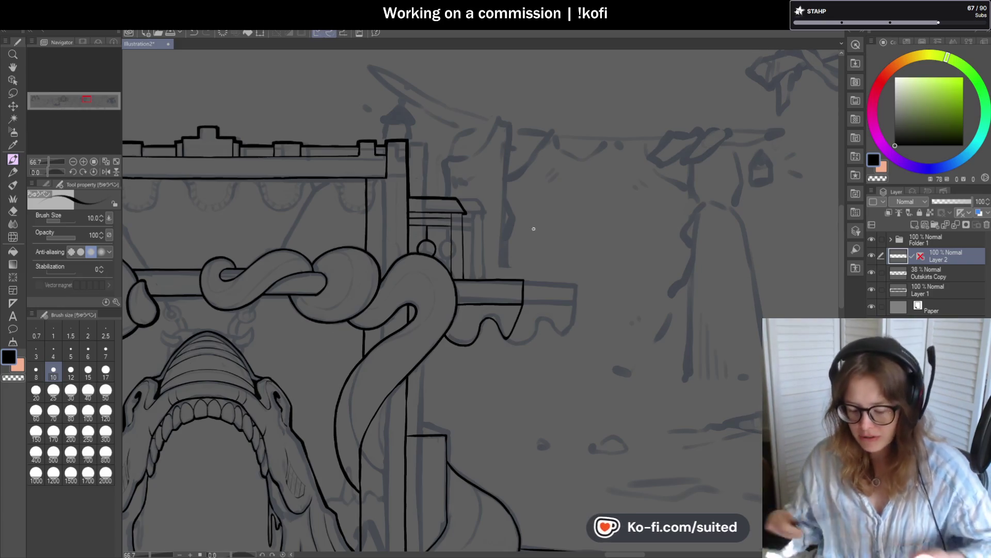
Step: Tilt the canvas view and attempt the tall rectangle's left edge twice, undoing both tries
scroll(532, 292, up, 3)
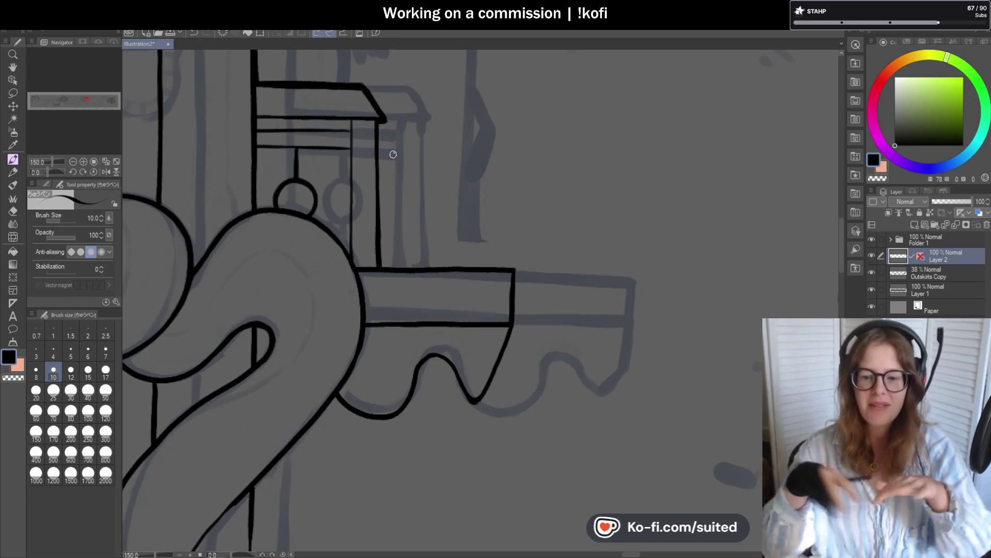
drag(50, 173, 38, 172)
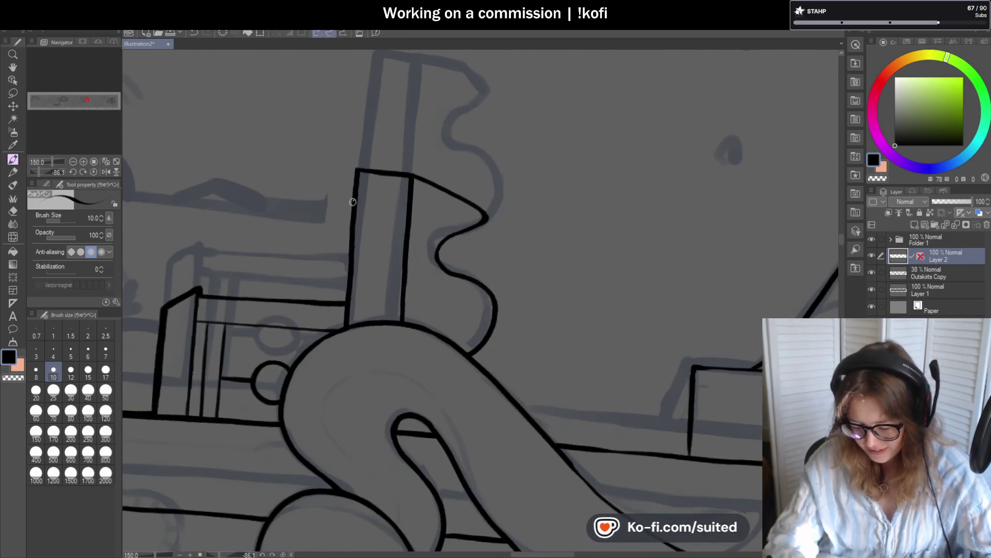
drag(356, 175, 342, 306)
key(ctrl+z)
drag(357, 174, 342, 307)
key(ctrl+z)
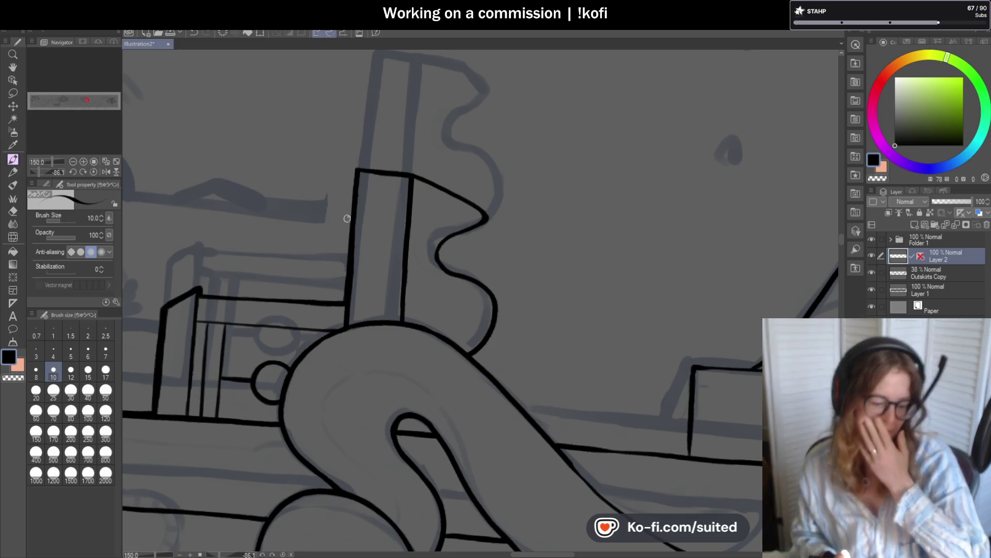
Step: With the view upright, retry the box's right edge, then ink the slanted edge down to the scallop dip
click(83, 172)
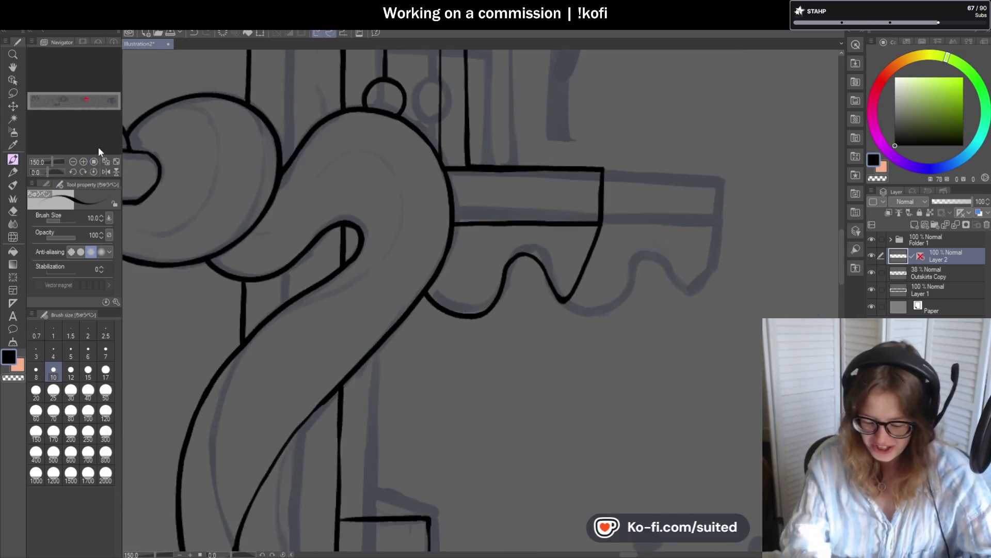
scroll(544, 198, down, 2)
scroll(545, 199, up, 3)
drag(544, 199, 540, 262)
key(ctrl+z)
key(ctrl+z)
drag(543, 192, 541, 267)
scroll(516, 232, down, 2)
scroll(492, 209, up, 2)
key(ctrl+z)
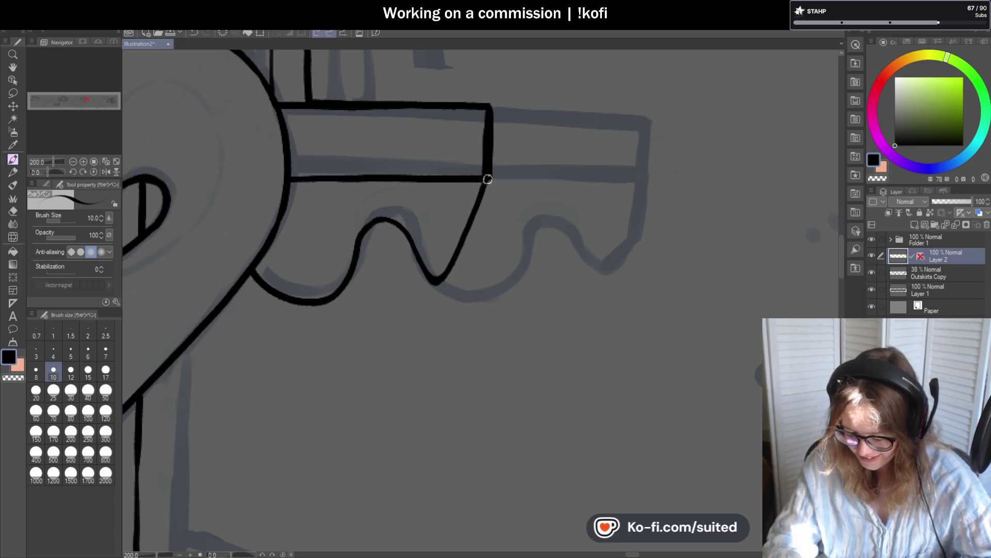
drag(491, 177, 438, 285)
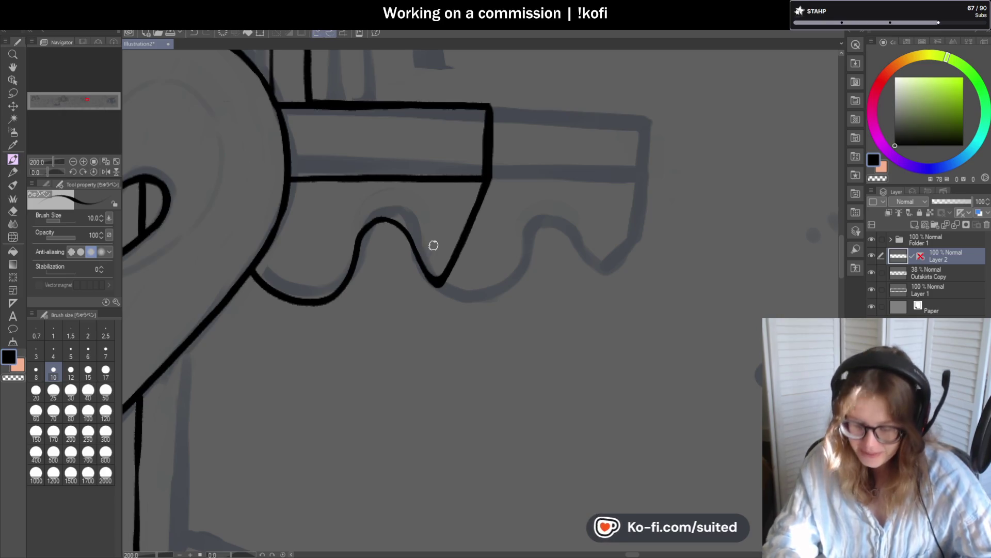
scroll(430, 178, down, 3)
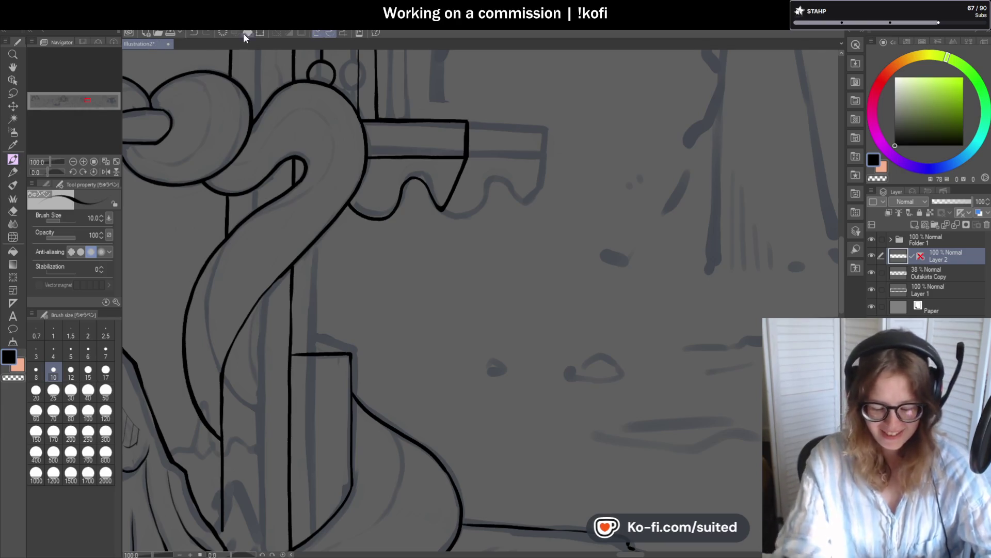
scroll(465, 191, up, 2)
Step: Thicken the awning's top-right corner and try a thicker left outline, undoing the stray stroke
drag(470, 63, 465, 93)
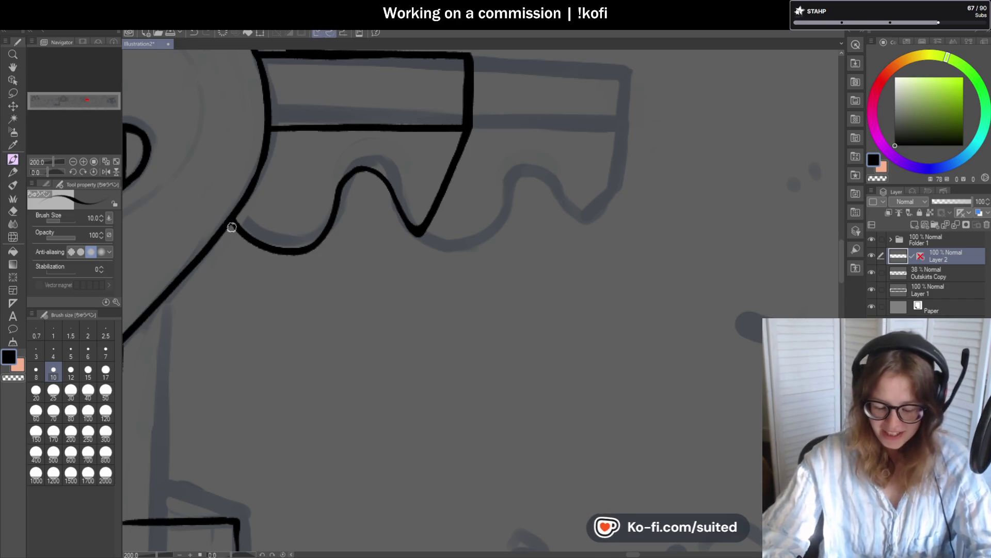
mouse_move(55, 172)
mouse_down()
mouse_move(46, 172)
mouse_move(56, 172)
mouse_up()
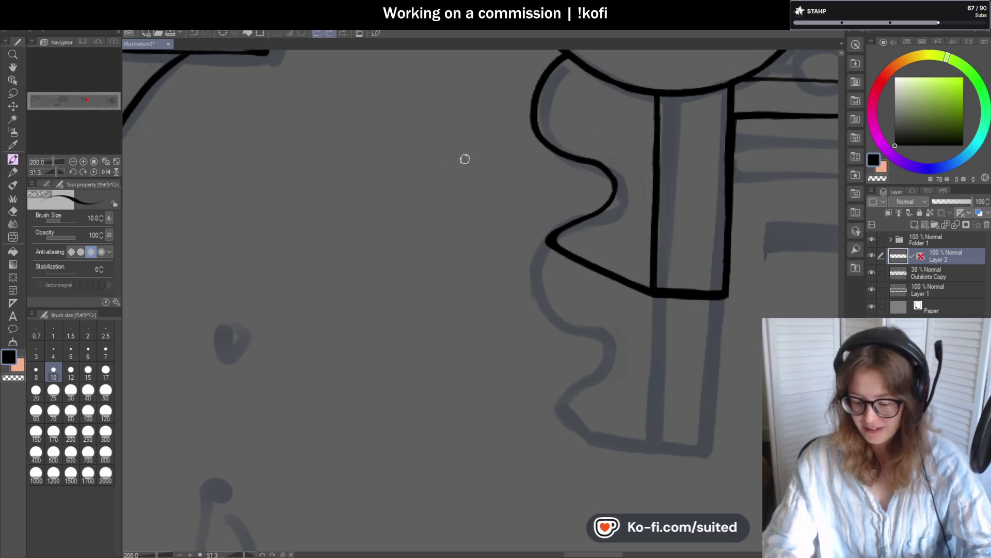
drag(487, 153, 272, 224)
scroll(433, 77, up, 3)
mouse_move(432, 77)
mouse_down()
mouse_move(380, 133)
mouse_move(397, 255)
mouse_move(419, 272)
mouse_up()
key(ctrl+z)
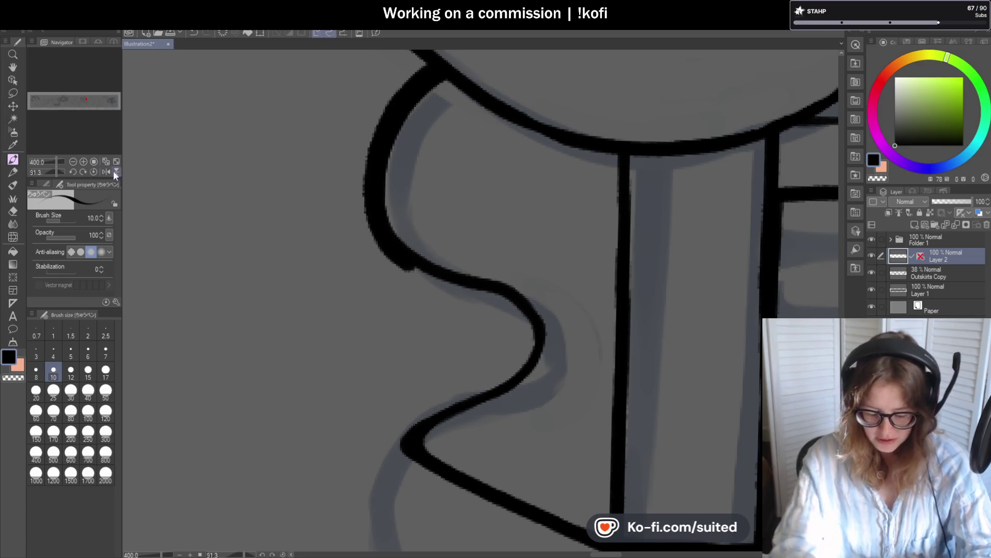
Step: Flip the canvas view upside down and thicken the scalloped curve with a bold black stroke
click(58, 173)
scroll(459, 160, up, 4)
drag(365, 133, 196, 413)
scroll(423, 223, down, 2)
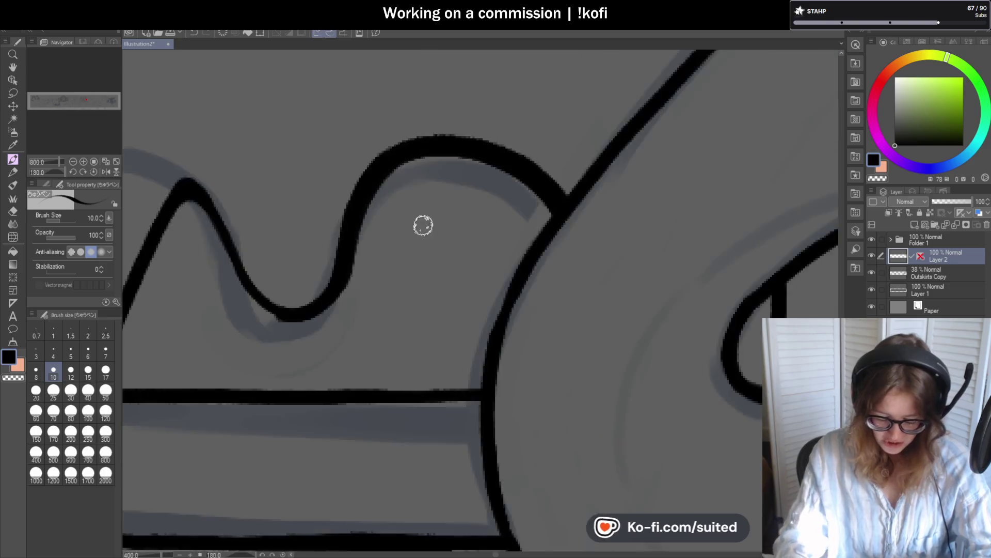
scroll(277, 259, up, 1)
Step: Thicken the scallop outline up over the wave's peak, retrace the trough, and reset the view with Ctrl+0
drag(260, 272, 321, 157)
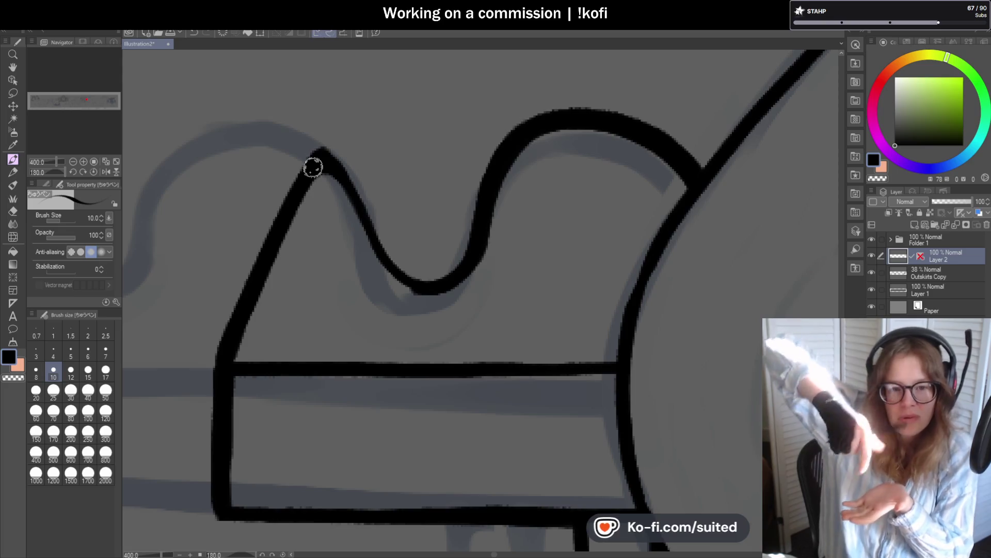
mouse_move(313, 167)
mouse_down()
mouse_move(327, 155)
mouse_move(427, 281)
mouse_move(442, 281)
mouse_move(482, 222)
mouse_up()
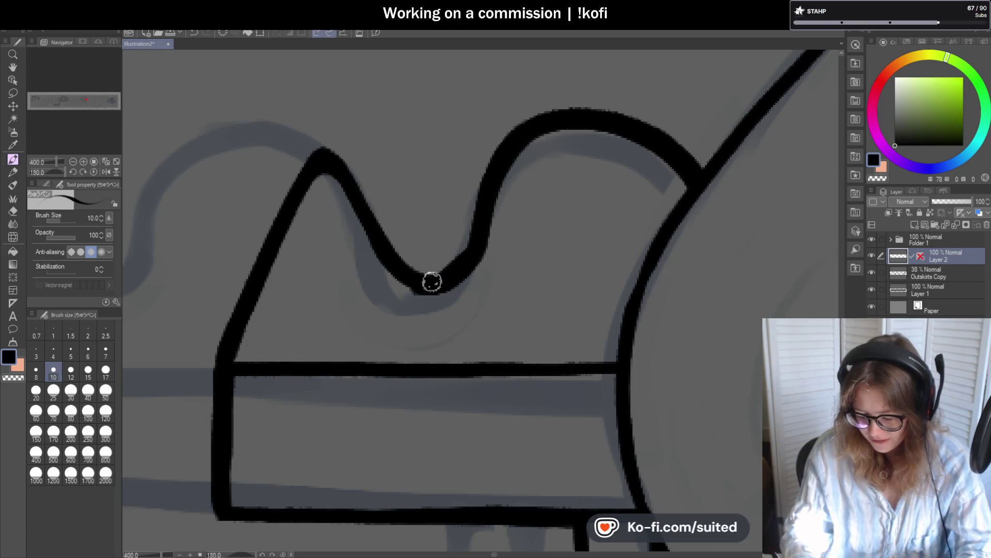
key(ctrl+z)
mouse_move(478, 224)
mouse_down()
mouse_move(416, 279)
mouse_move(326, 153)
mouse_up()
scroll(285, 155, down, 3)
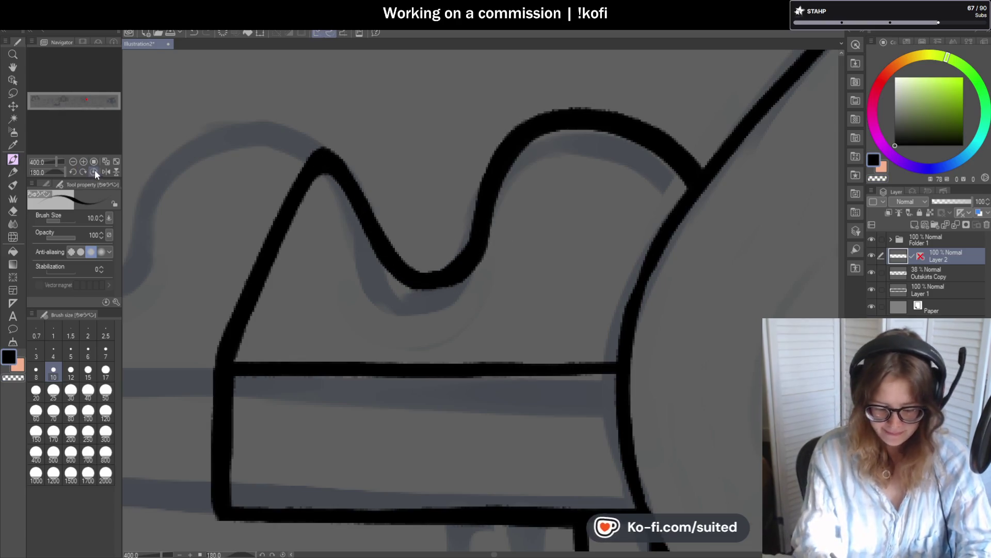
key(ctrl+0)
scroll(513, 151, down, 3)
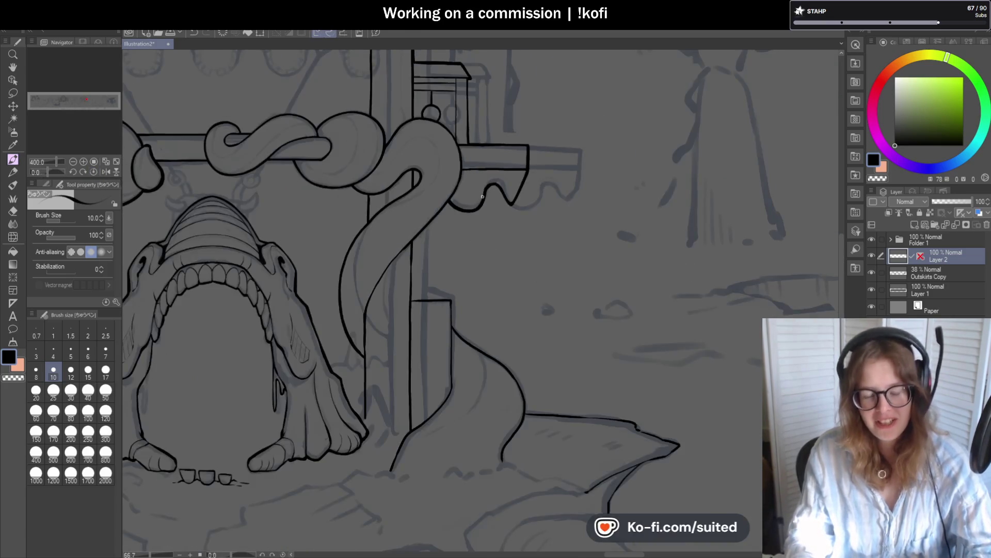
Step: Try thickening the thin diagonal tentacle line, then undo the attempt
scroll(439, 117, up, 2)
mouse_move(435, 133)
mouse_down()
mouse_move(354, 221)
mouse_move(421, 148)
mouse_move(333, 229)
mouse_up()
key(ctrl+z)
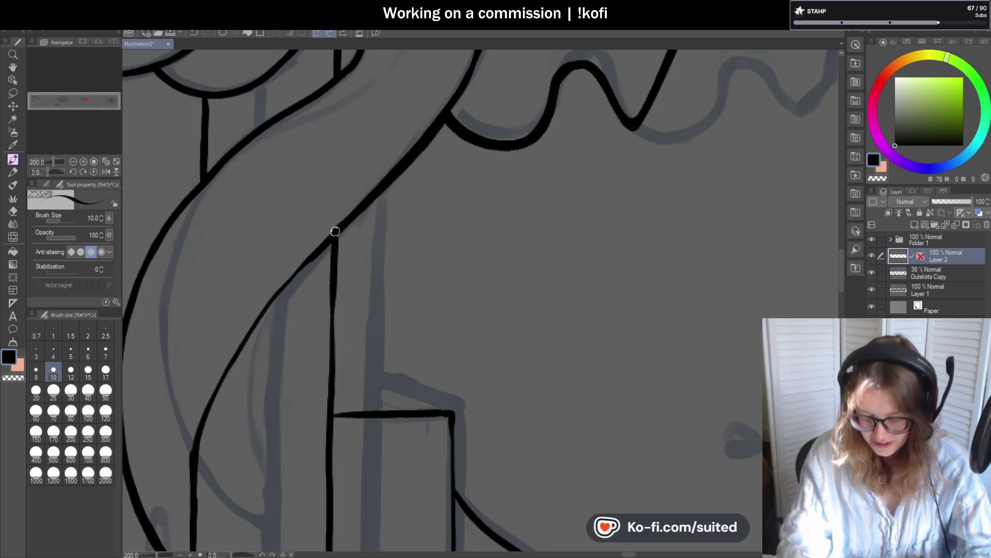
scroll(333, 232, down, 1)
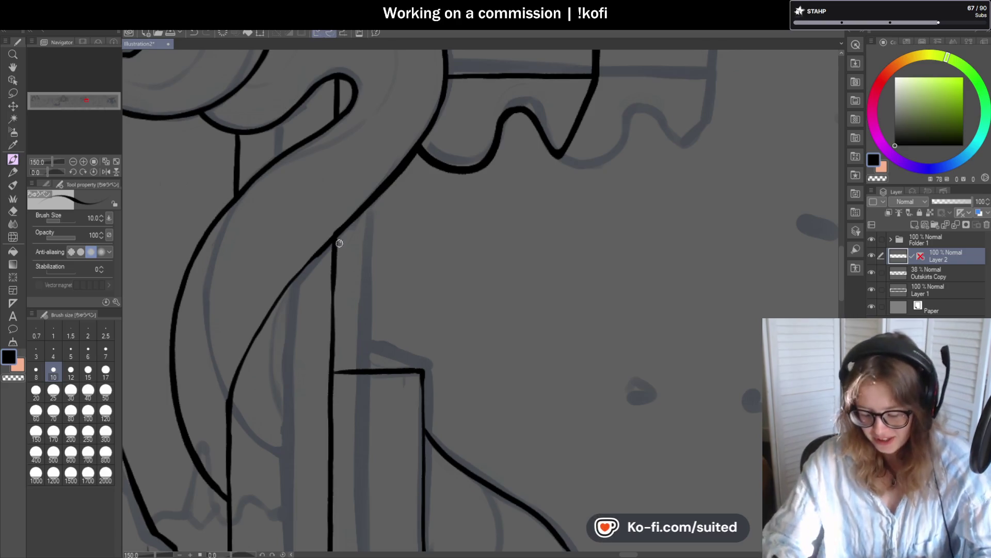
Step: Erase stray ink at the line junction and along the vertical post line with transparent colour
key(c)
drag(347, 216, 333, 293)
drag(336, 255, 333, 370)
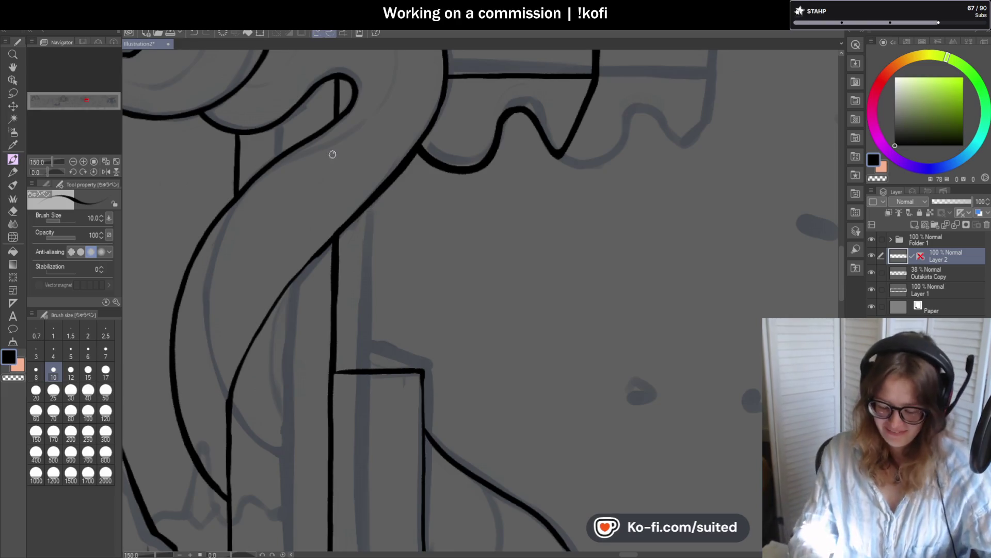
scroll(343, 353, down, 5)
scroll(449, 223, up, 6)
Step: Redraw the small box's top edge in ink after one undone attempt
drag(330, 215, 445, 212)
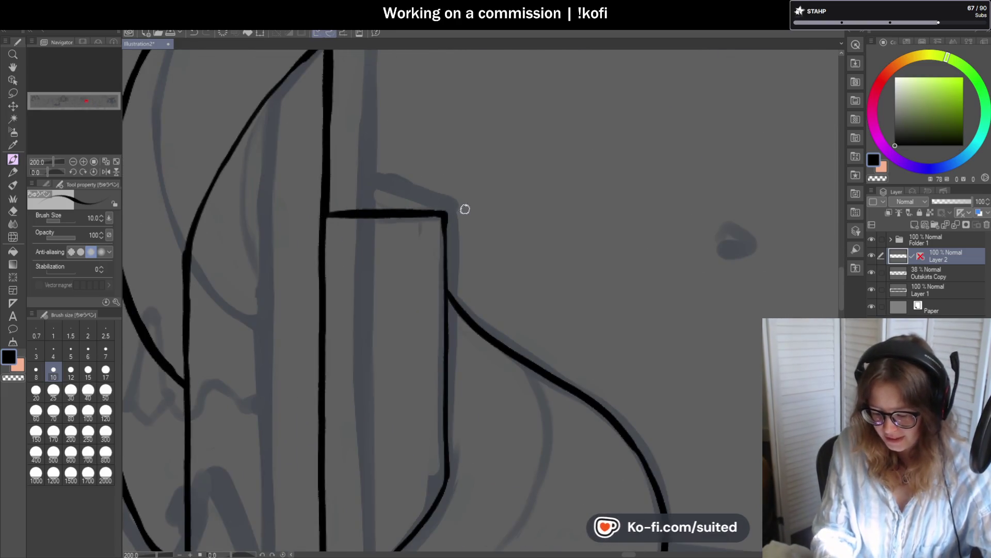
key(ctrl+z)
mouse_move(328, 212)
mouse_down()
mouse_move(444, 211)
mouse_move(450, 298)
mouse_up()
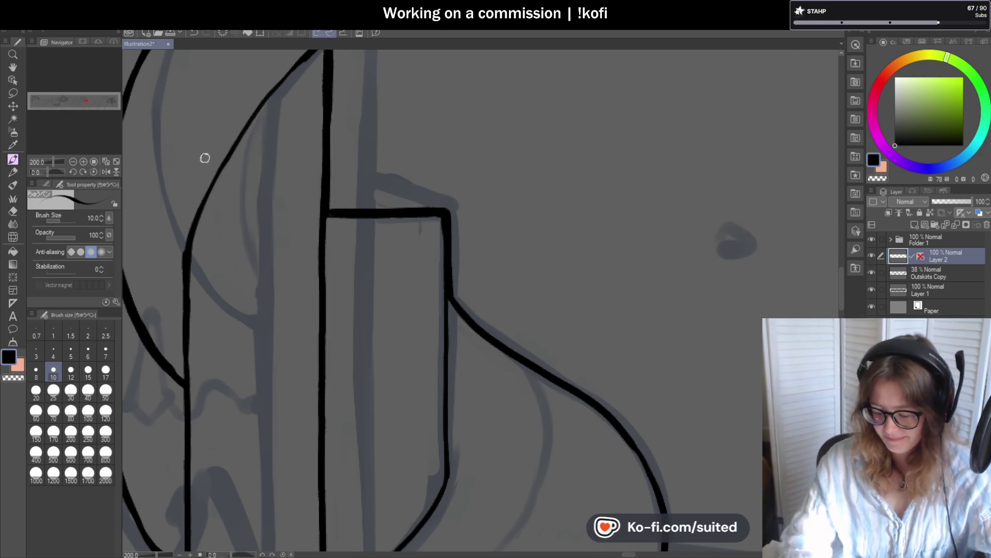
scroll(366, 168, down, 3)
scroll(47, 172, up, 3)
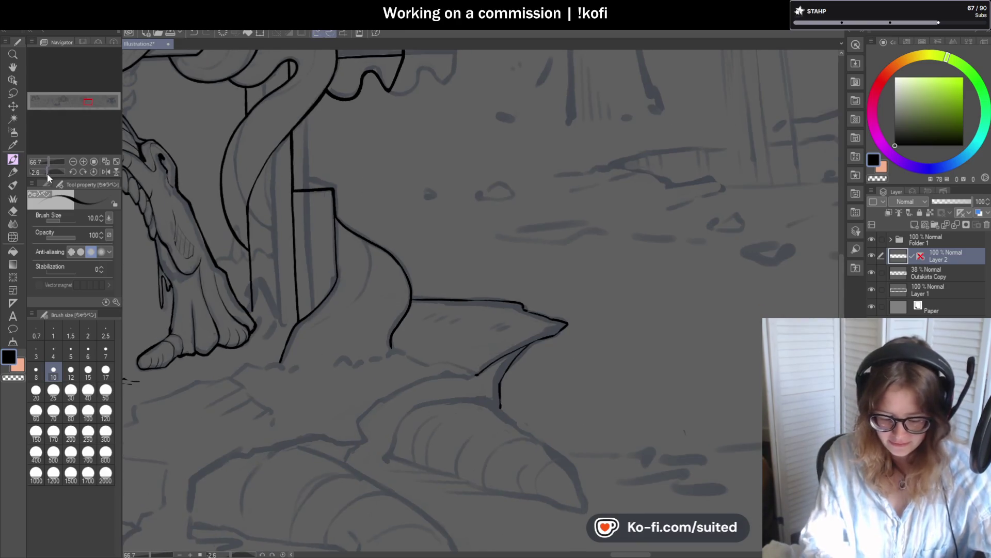
Step: Tilt and magnify the view, then thicken the neck-to-shoulder curve after one undone try
drag(48, 172, 55, 174)
scroll(519, 107, up, 1)
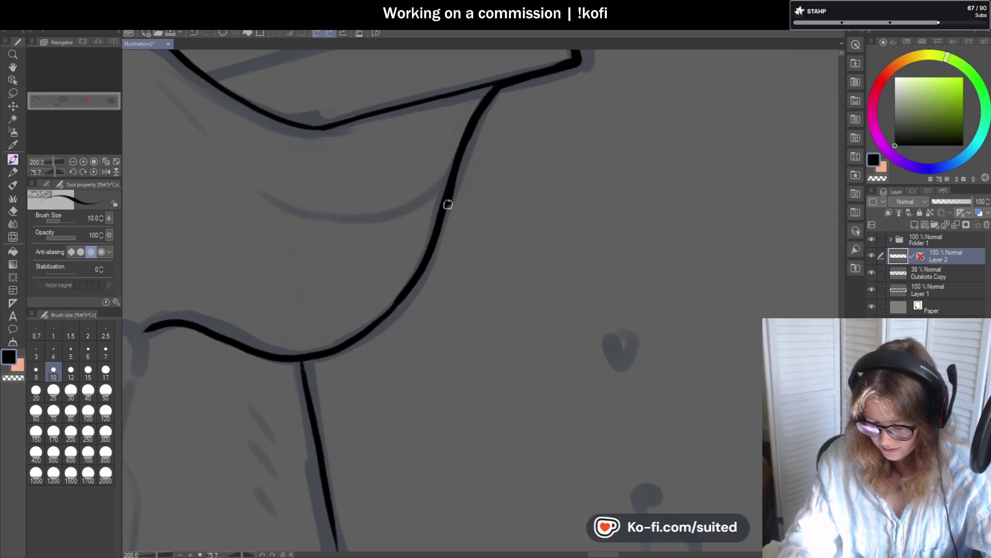
mouse_move(457, 175)
mouse_down()
mouse_move(413, 290)
mouse_move(368, 315)
mouse_up()
key(ctrl+z)
mouse_move(448, 196)
mouse_down()
mouse_move(410, 290)
mouse_move(354, 343)
mouse_move(312, 358)
mouse_up()
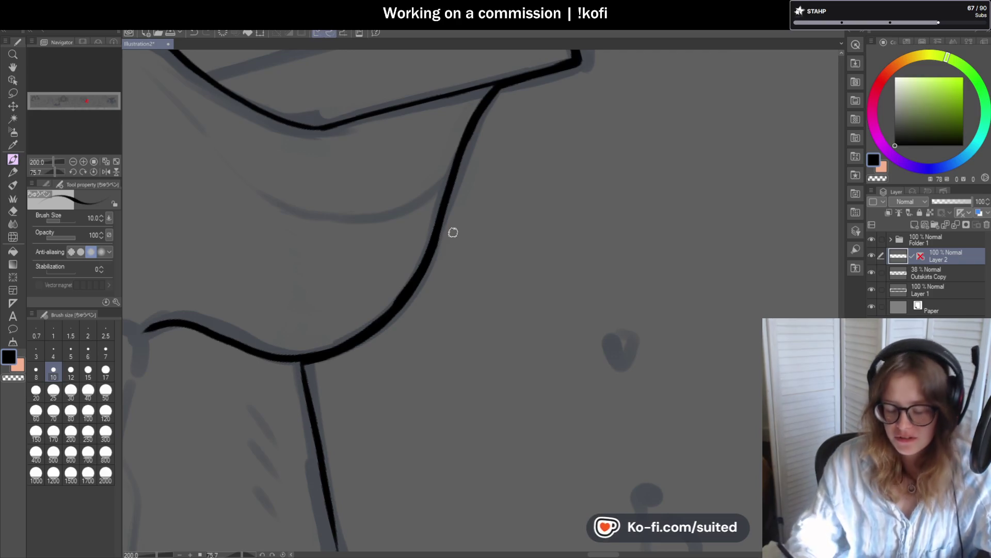
scroll(344, 184, down, 2)
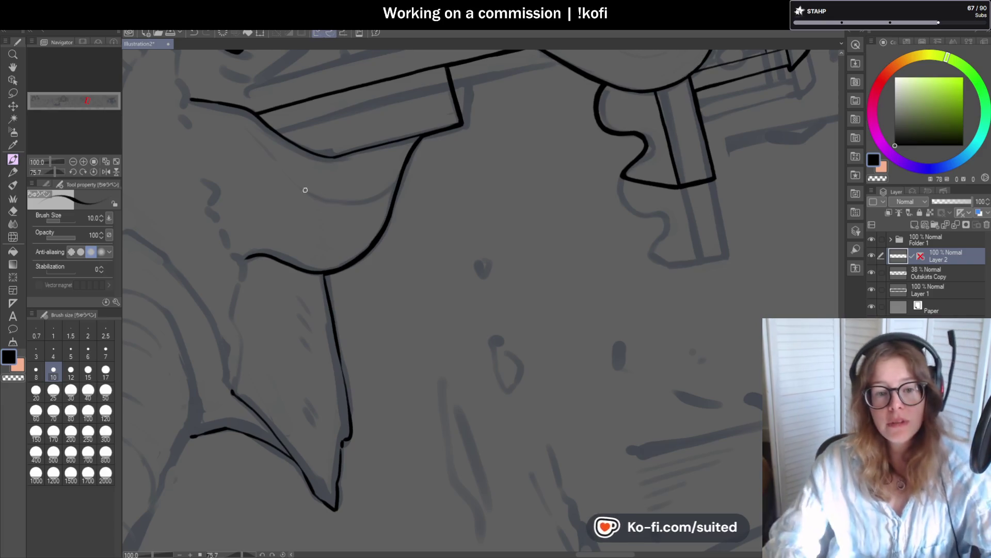
scroll(380, 281, down, 2)
scroll(361, 310, up, 5)
Step: Ink the sharp shape's right edge and join the line end with a short stroke
drag(334, 196, 366, 382)
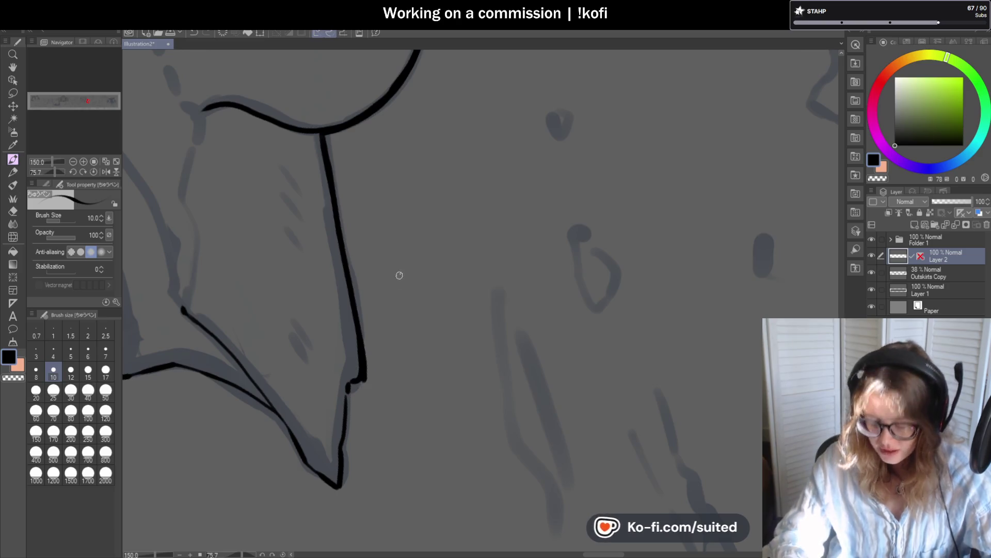
scroll(398, 279, down, 1)
scroll(375, 406, up, 2)
mouse_move(384, 266)
mouse_down()
mouse_move(360, 294)
mouse_move(348, 417)
mouse_move(336, 404)
mouse_up()
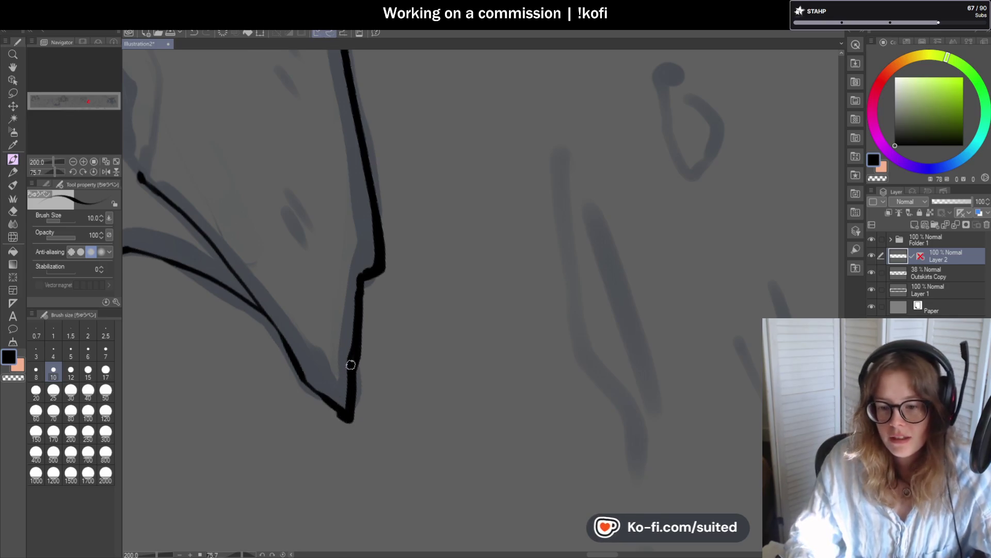
scroll(261, 194, down, 4)
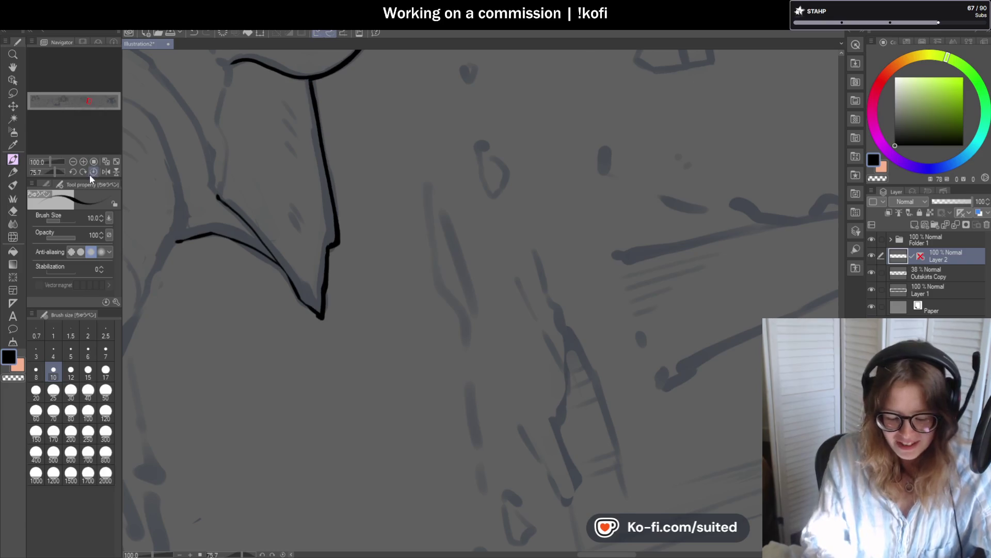
Step: With the view upright, ink the pointed tip's lower edge and thicken its vertical and diagonal outline
click(93, 172)
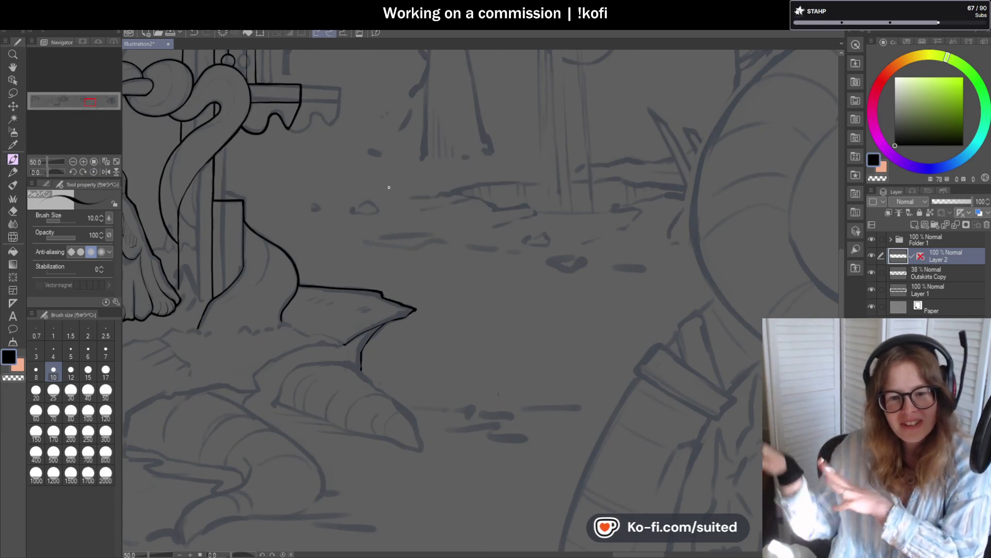
scroll(393, 353, up, 4)
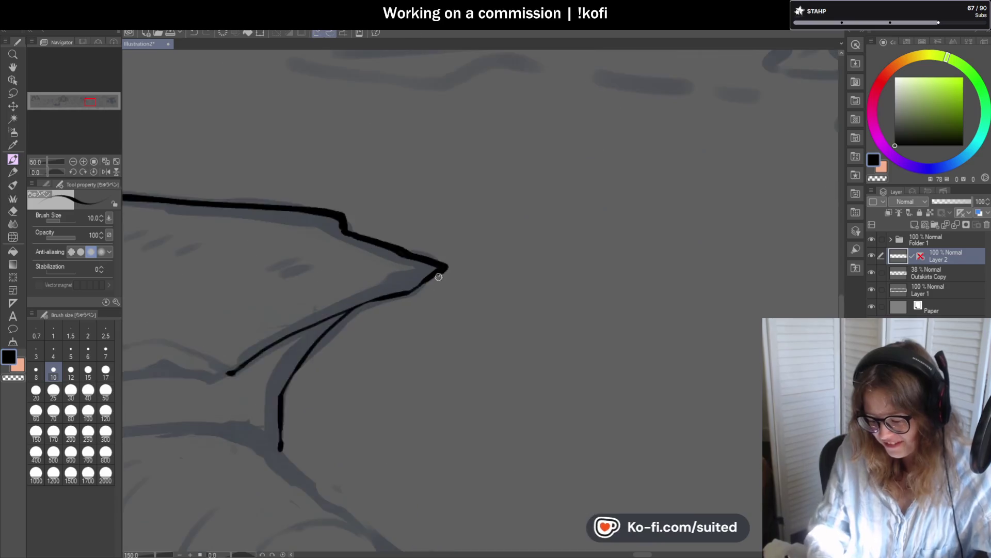
mouse_move(436, 271)
mouse_down()
mouse_move(394, 303)
mouse_move(324, 316)
mouse_up()
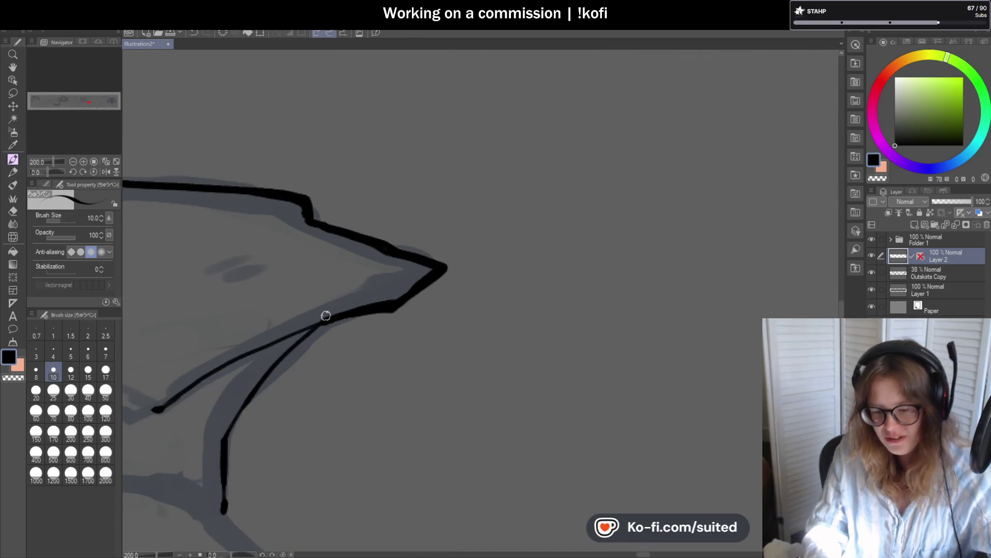
scroll(408, 168, down, 2)
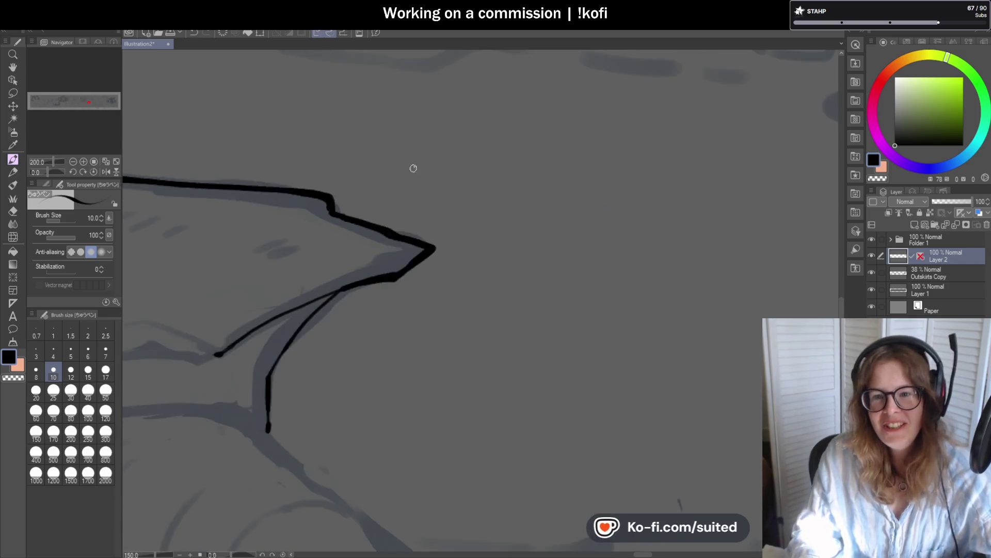
scroll(315, 318, up, 2)
mouse_move(308, 333)
mouse_down()
mouse_move(308, 264)
mouse_move(332, 215)
mouse_move(399, 143)
mouse_move(336, 164)
mouse_move(239, 224)
mouse_up()
scroll(495, 181, down, 4)
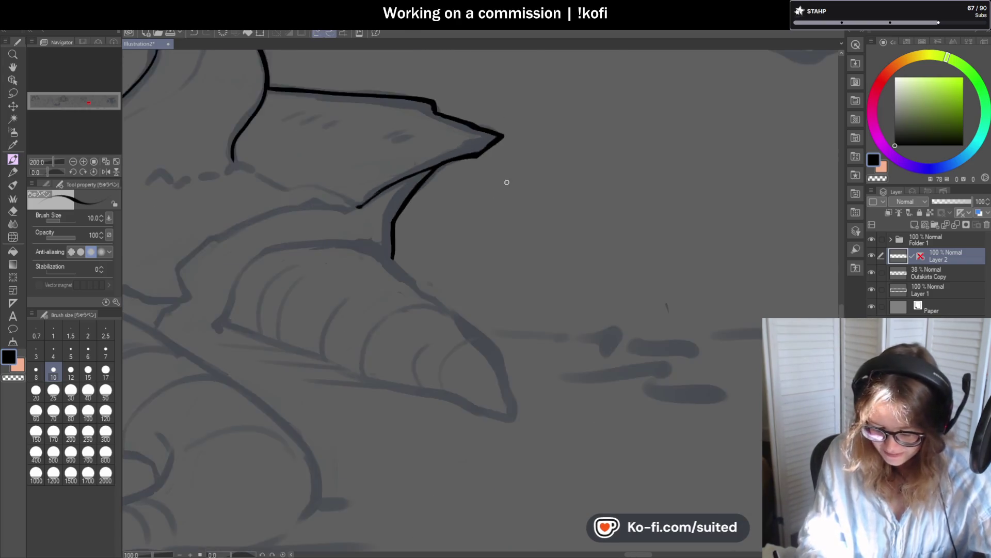
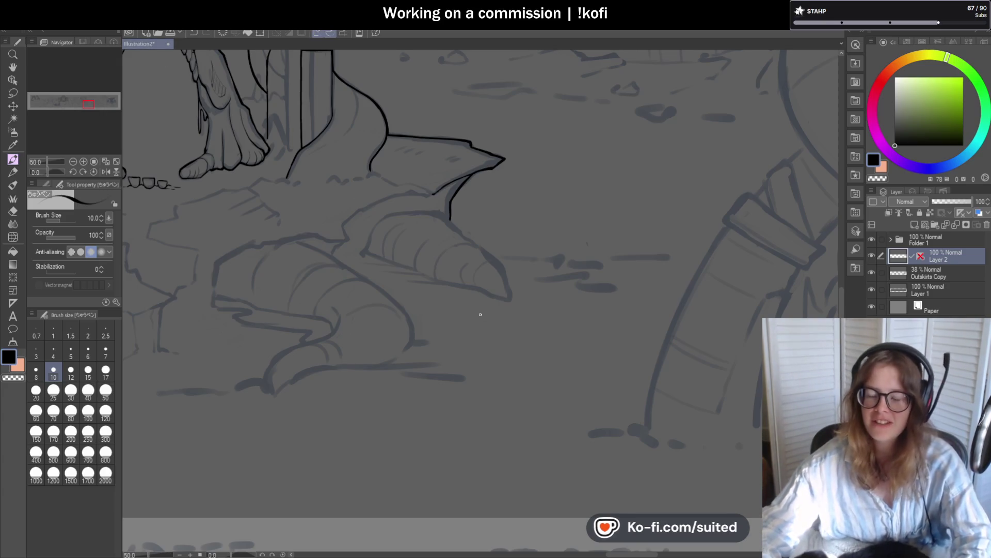
Step: Ink the first short pieces of the ground edge below the right fin, rotating the canvas for a comfortable angle
scroll(480, 351, down, 2)
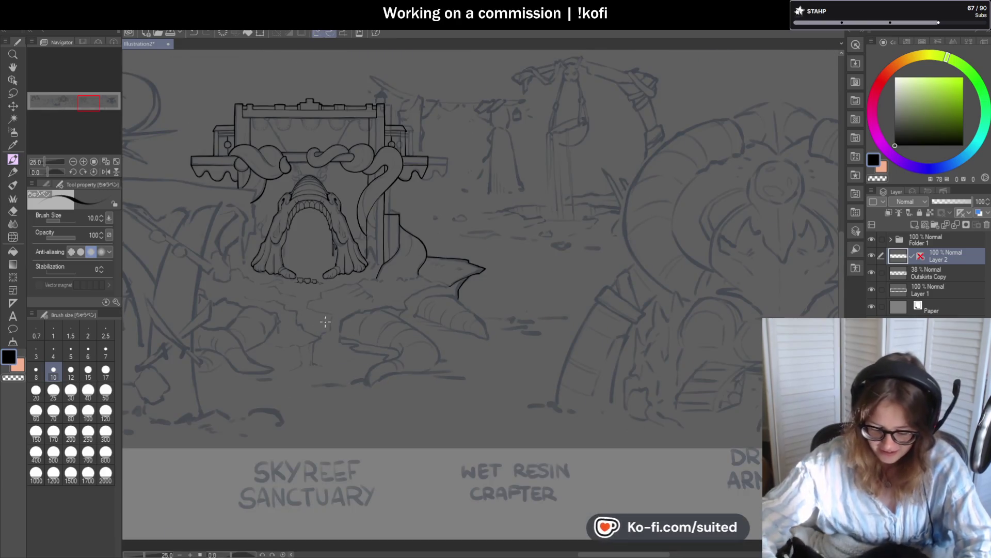
scroll(382, 338, up, 4)
mouse_move(313, 369)
mouse_down()
mouse_move(318, 326)
mouse_move(389, 245)
mouse_move(416, 247)
mouse_up()
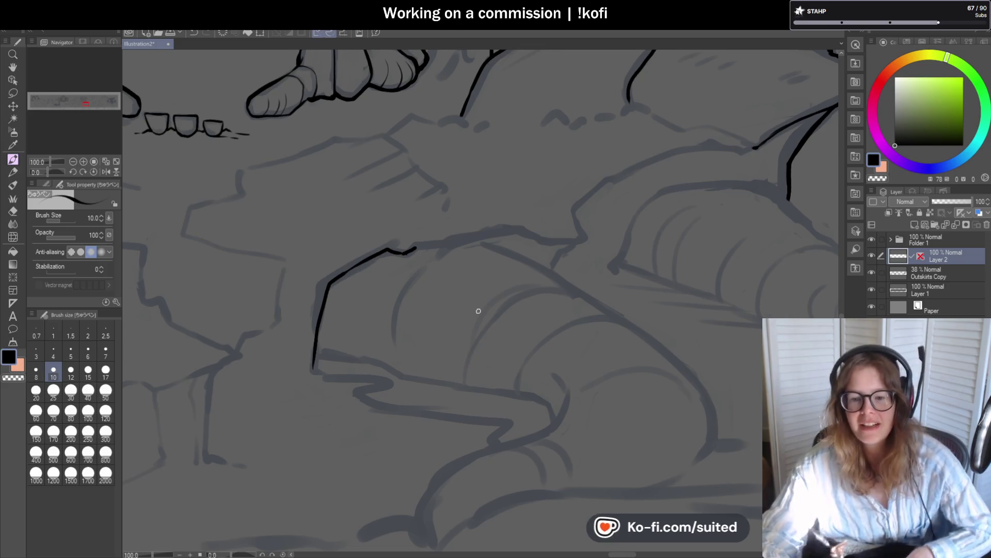
drag(50, 174, 39, 172)
mouse_move(412, 355)
mouse_down()
mouse_move(424, 229)
mouse_move(436, 227)
mouse_move(448, 183)
mouse_up()
Step: Extend the ground edge line, join it to the neighbouring stroke, and return the canvas to upright
scroll(362, 310, down, 2)
scroll(382, 175, up, 3)
mouse_move(383, 169)
mouse_down()
mouse_move(361, 289)
mouse_move(376, 401)
mouse_move(405, 450)
mouse_up()
scroll(405, 449, down, 3)
scroll(422, 367, up, 4)
mouse_move(405, 353)
mouse_down()
mouse_move(470, 339)
mouse_move(474, 405)
mouse_move(504, 434)
mouse_up()
click(93, 172)
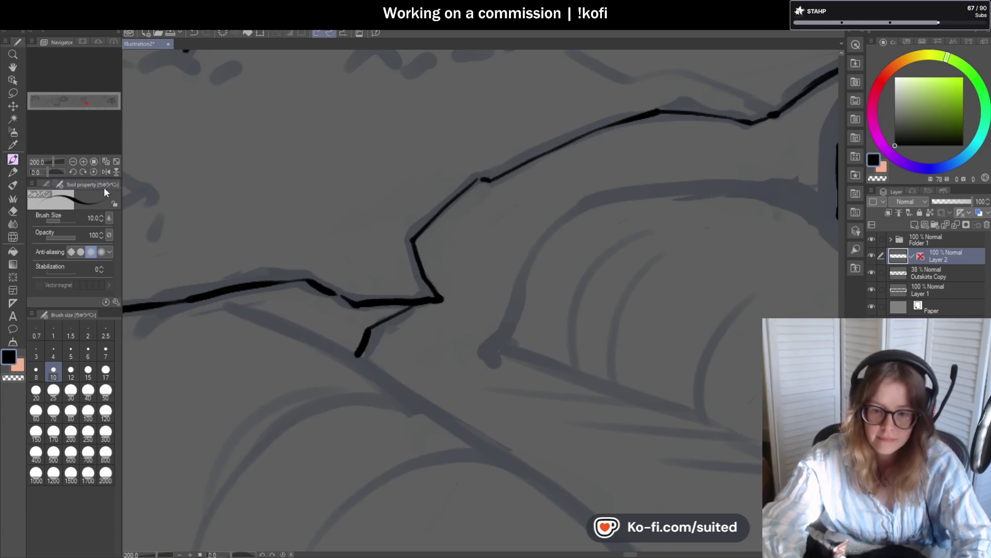
scroll(517, 321, down, 6)
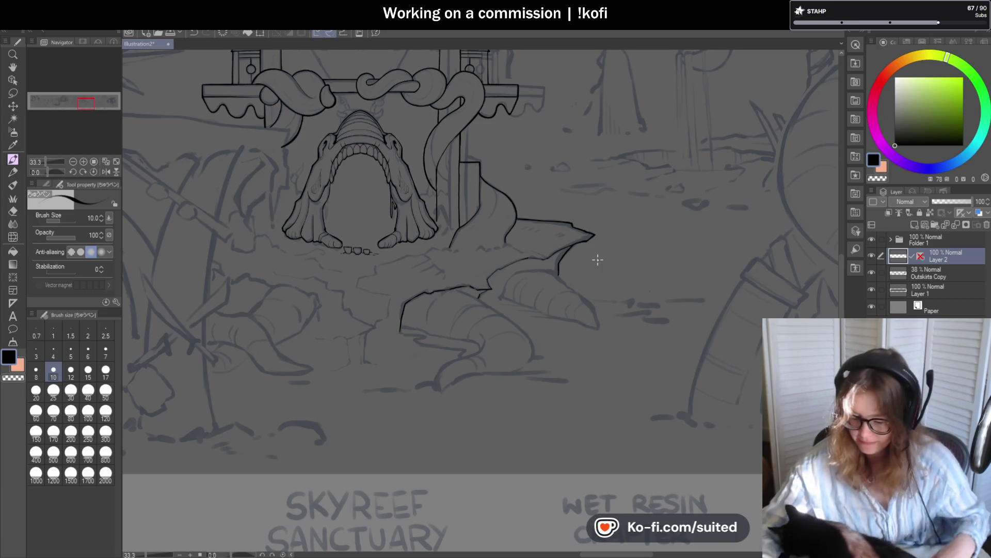
Step: Ink the first fin's lower edge, top edge and bottom curve, redrawing one botched stroke
scroll(616, 280, up, 3)
mouse_move(400, 309)
mouse_down()
mouse_move(437, 236)
mouse_move(522, 214)
mouse_up()
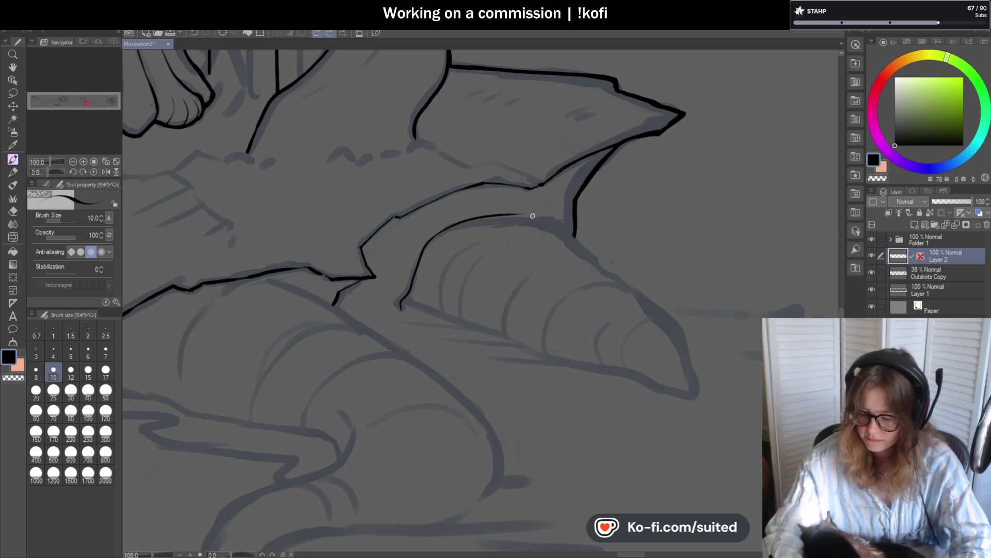
key(ctrl+z)
drag(426, 238, 548, 219)
scroll(470, 209, down, 1)
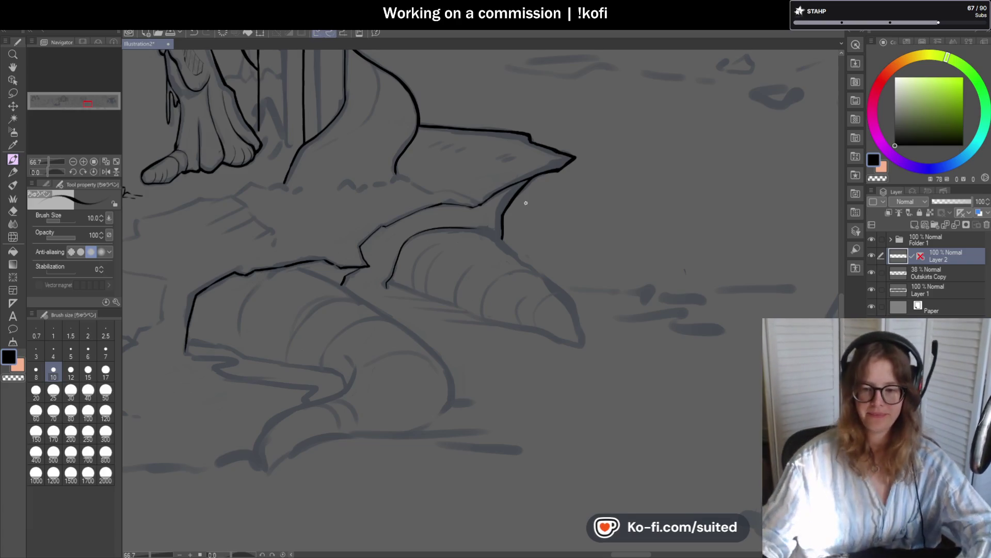
scroll(533, 247, up, 4)
mouse_move(395, 191)
mouse_down()
mouse_move(467, 225)
mouse_move(632, 359)
mouse_up()
scroll(590, 311, down, 4)
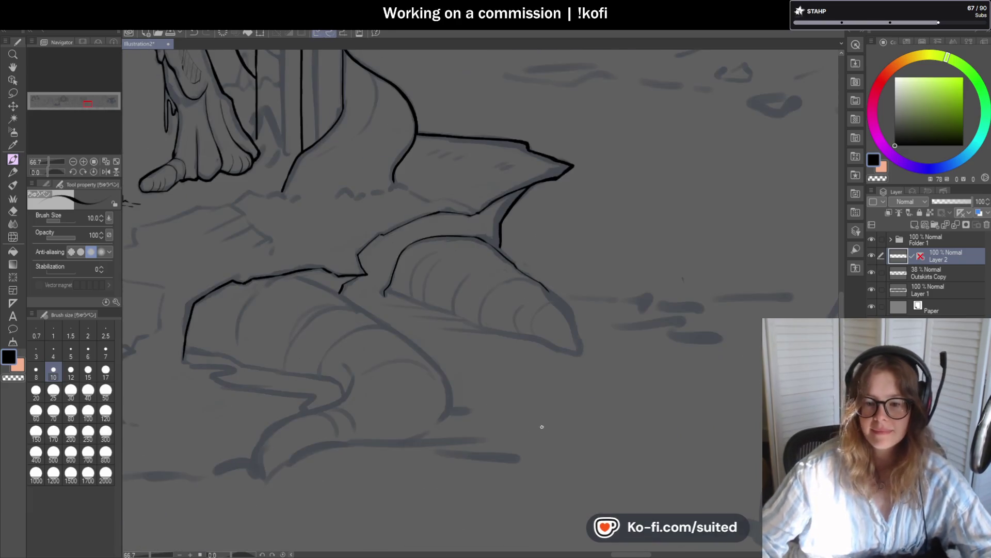
scroll(400, 292, up, 3)
drag(370, 297, 531, 354)
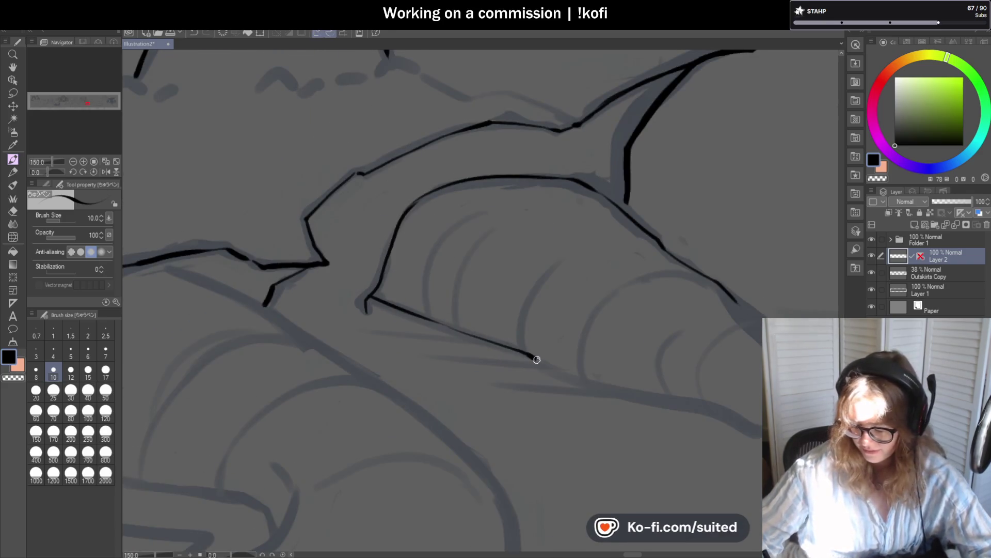
scroll(533, 257, down, 3)
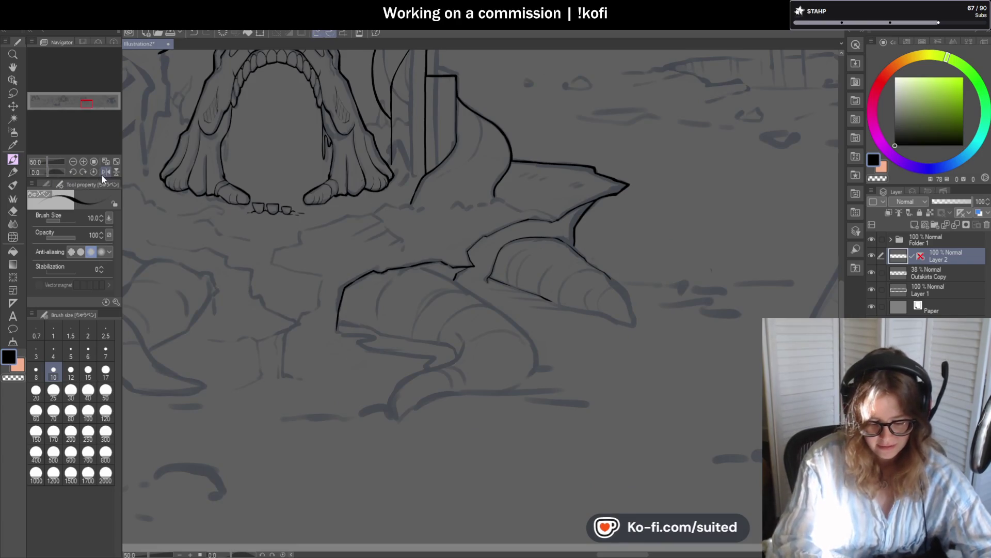
Step: With the canvas flipped horizontally, ink the fin edge running down-left and the big fin's upper edge
click(106, 172)
scroll(343, 269, up, 2)
scroll(344, 269, up, 2)
mouse_move(355, 255)
mouse_down()
mouse_move(310, 299)
mouse_move(289, 355)
mouse_move(282, 385)
mouse_move(313, 412)
mouse_move(380, 378)
mouse_move(537, 329)
mouse_up()
scroll(527, 312, down, 4)
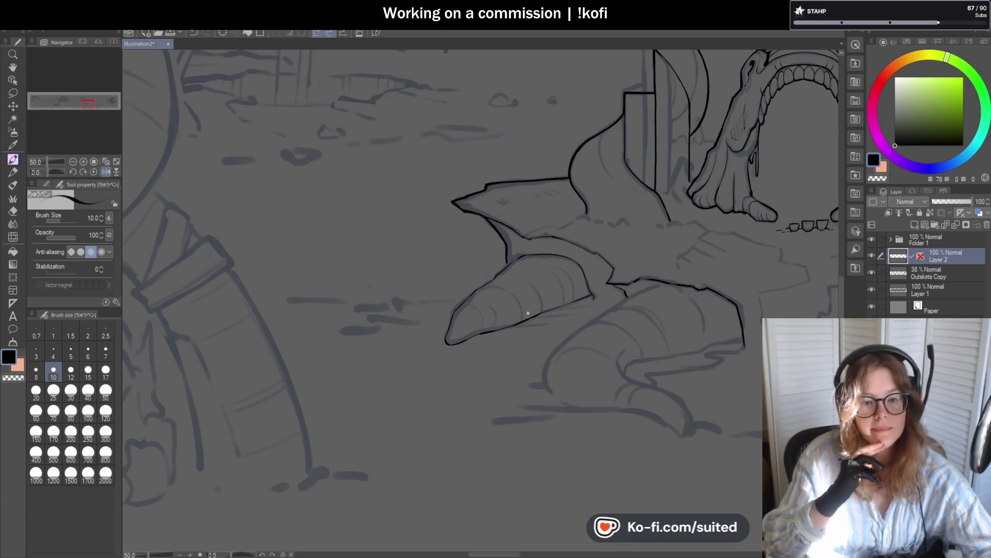
scroll(663, 289, up, 2)
drag(657, 272, 491, 370)
drag(465, 395, 424, 467)
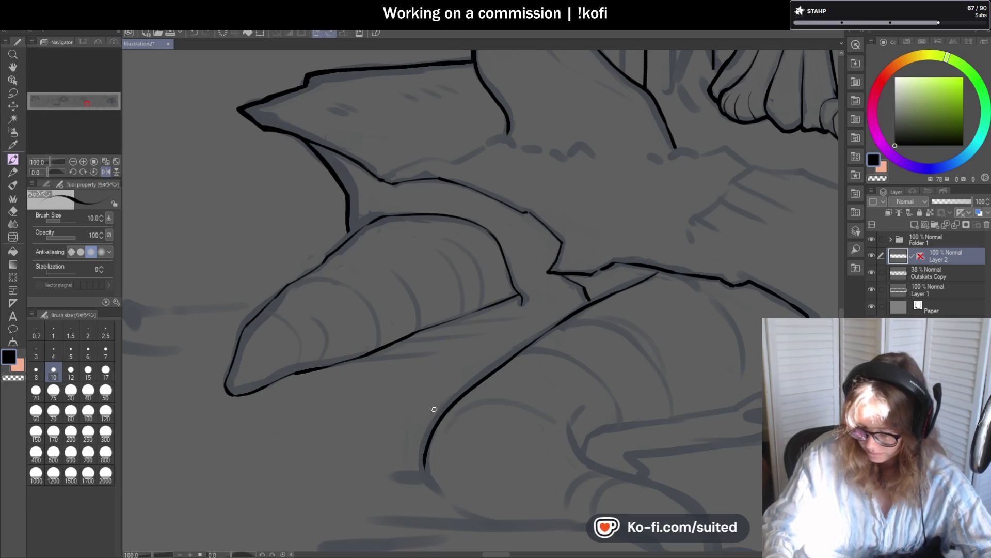
scroll(587, 328, down, 5)
scroll(571, 377, up, 3)
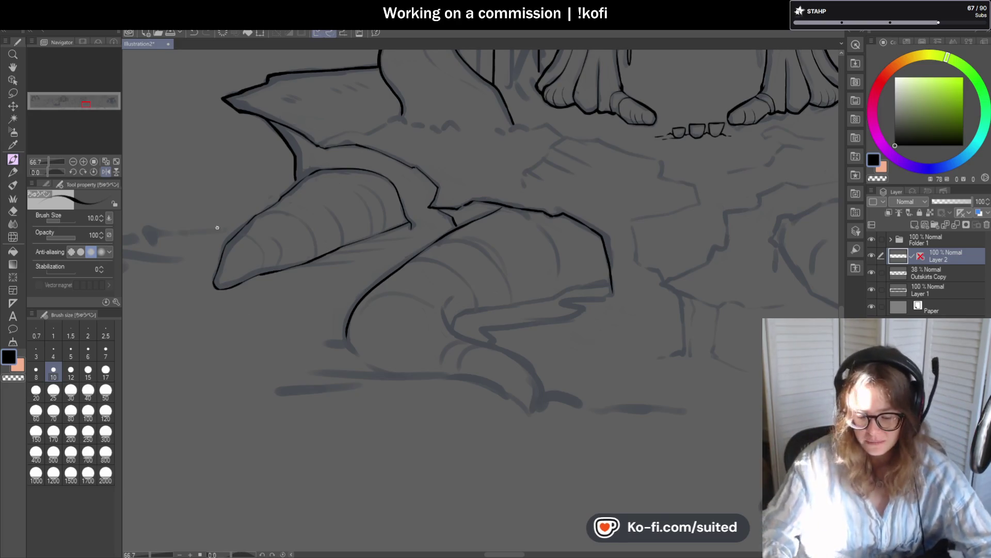
Step: Rotate the canvas about 90° and ink the curved fin tip outline, undoing the overshoot
drag(45, 174, 57, 174)
scroll(447, 165, up, 4)
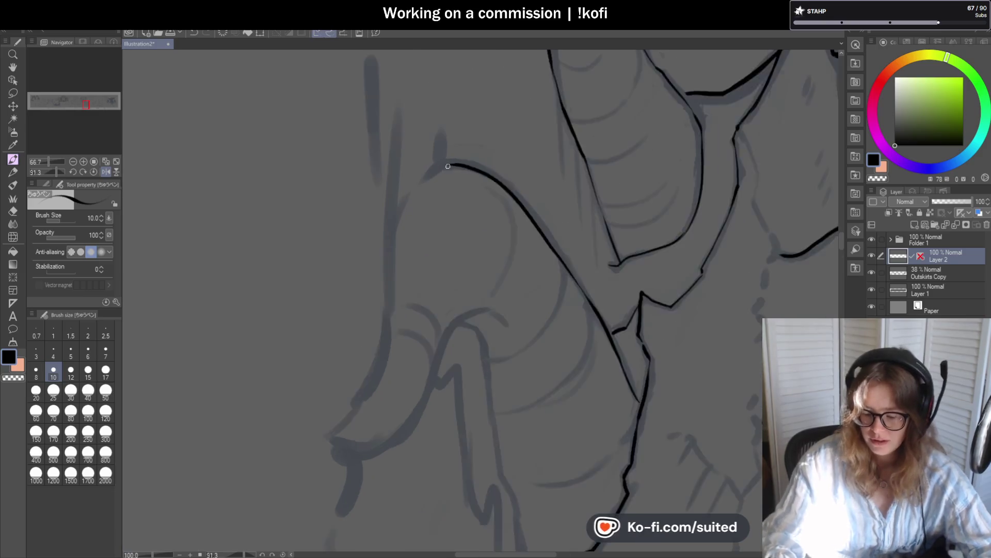
mouse_move(459, 163)
mouse_down()
mouse_move(386, 212)
mouse_move(362, 342)
mouse_up()
key(ctrl+z)
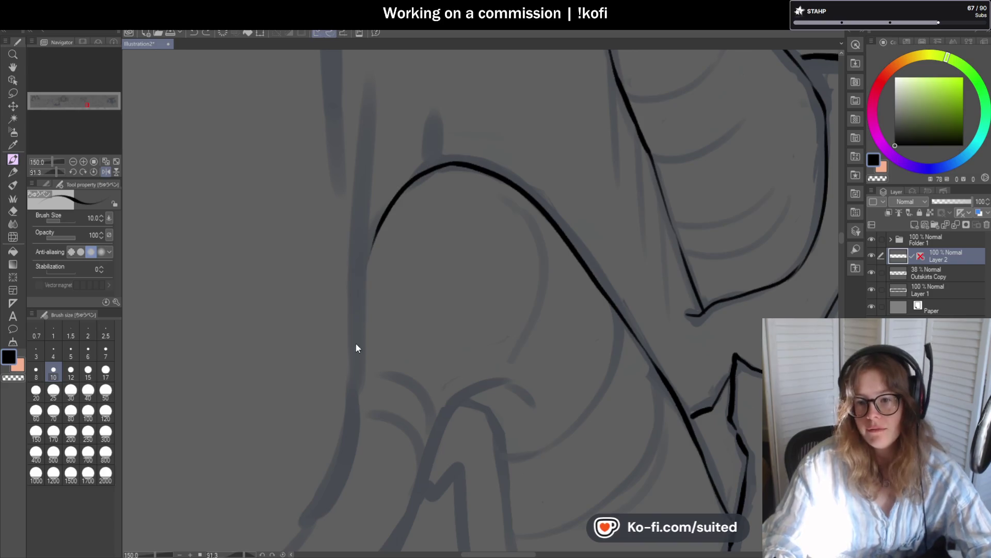
scroll(390, 225, down, 1)
scroll(381, 223, up, 1)
mouse_move(380, 223)
mouse_down()
mouse_move(361, 288)
mouse_move(360, 392)
mouse_up()
mouse_move(359, 392)
mouse_down()
mouse_move(449, 181)
mouse_move(392, 328)
mouse_move(406, 213)
mouse_move(392, 280)
mouse_move(310, 383)
mouse_move(320, 398)
mouse_move(382, 408)
mouse_move(443, 358)
mouse_move(547, 200)
mouse_move(564, 204)
mouse_up()
click(94, 172)
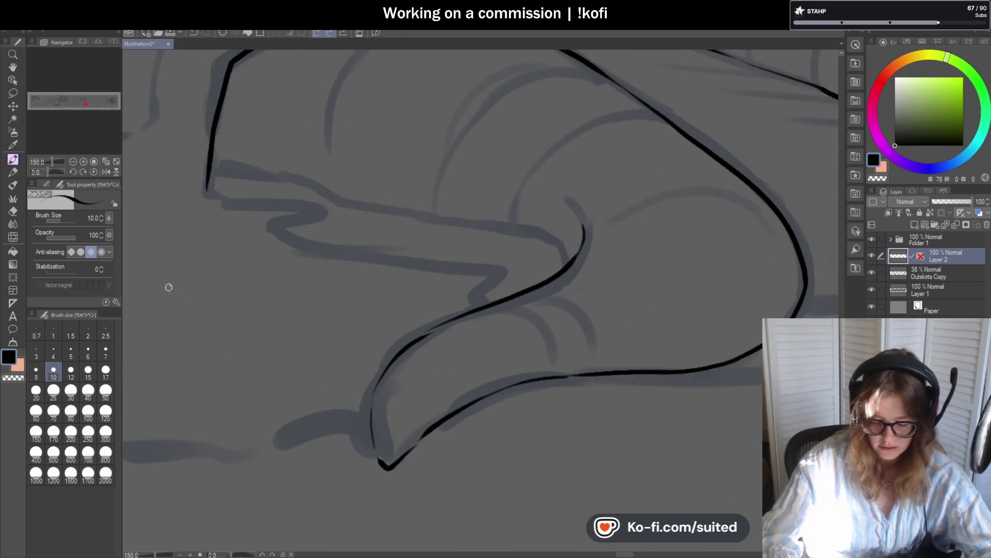
Step: At about 86° rotation, ink the tip's inner curve up to the top contour, then the left side
drag(48, 171, 55, 175)
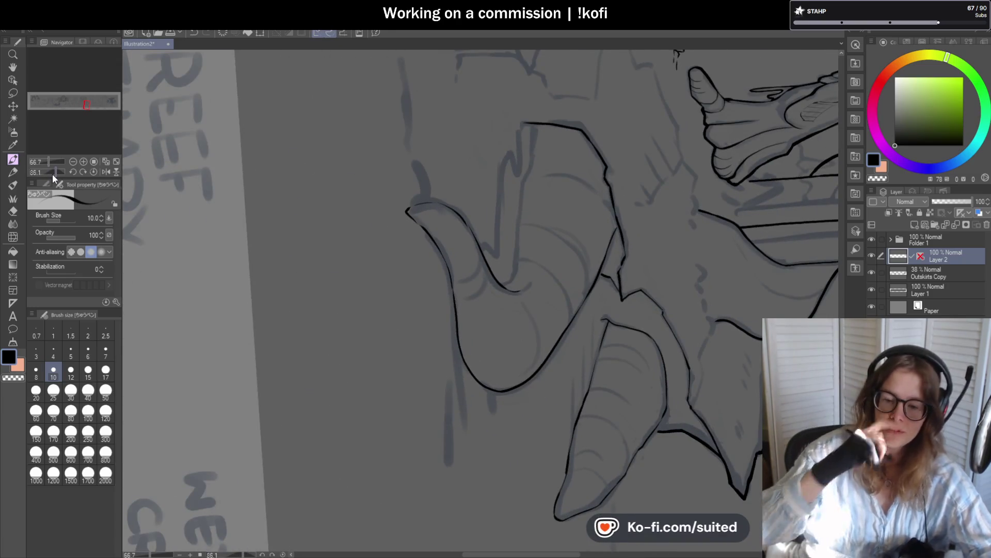
scroll(543, 222, up, 3)
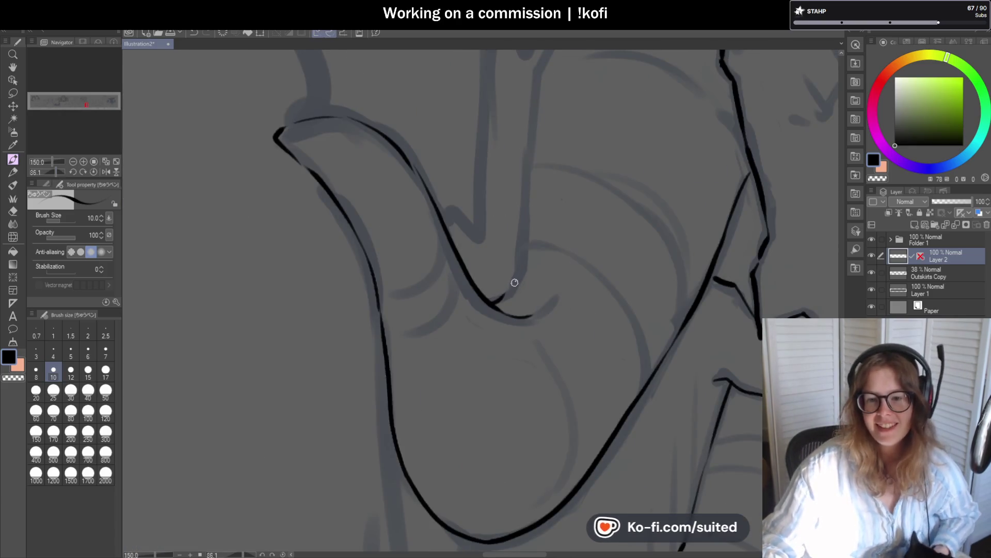
drag(504, 297, 543, 71)
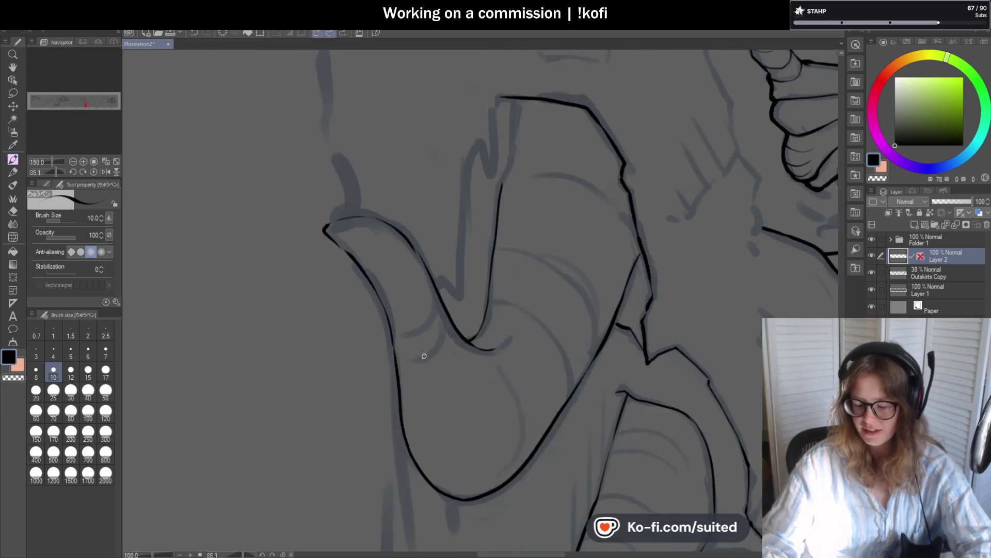
scroll(530, 97, up, 2)
drag(469, 257, 493, 67)
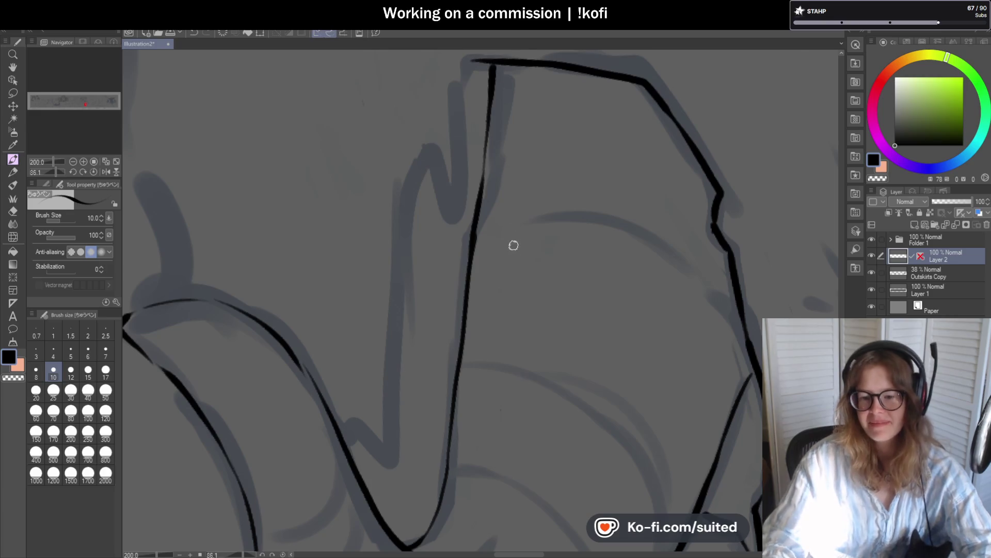
scroll(511, 228, down, 4)
scroll(509, 206, up, 3)
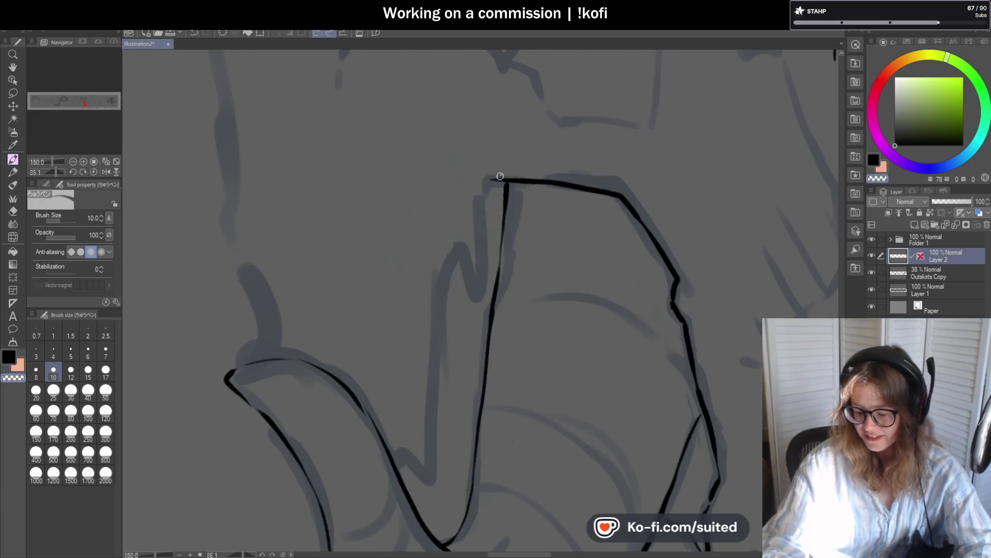
mouse_move(506, 179)
mouse_down()
mouse_move(488, 201)
mouse_move(483, 289)
mouse_move(473, 290)
mouse_move(433, 463)
mouse_up()
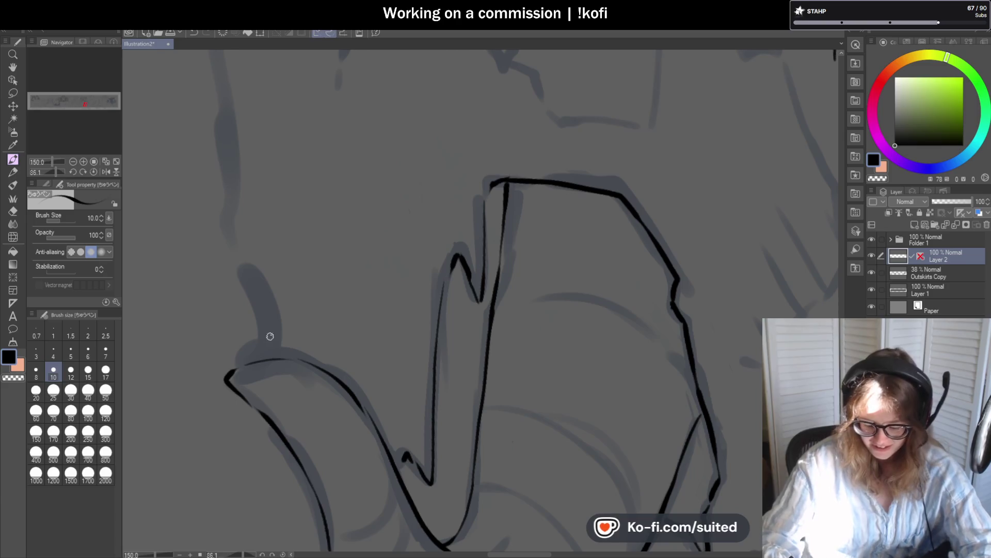
scroll(216, 212, down, 4)
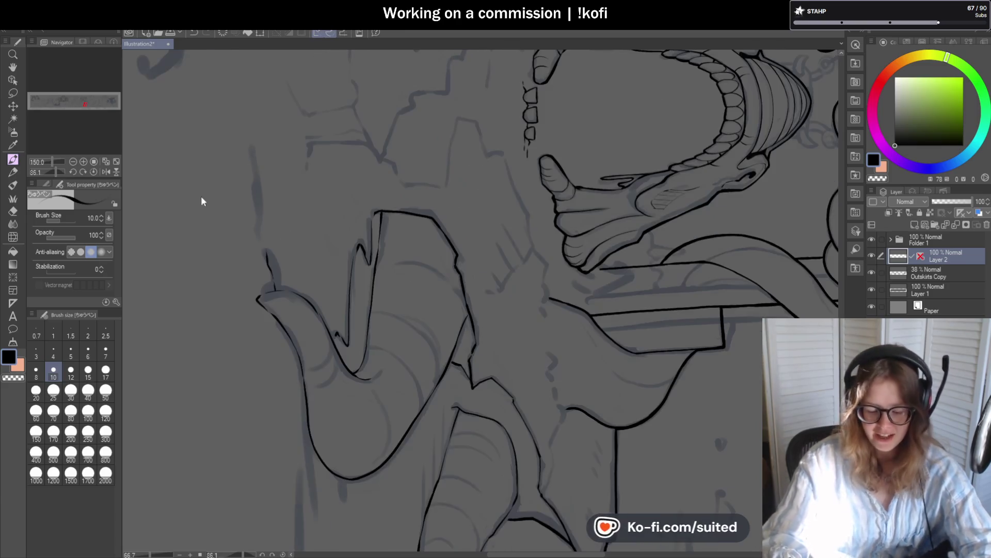
Step: Straighten the canvas and add short, peaked crack marks in the ground near the creature's feet
click(93, 172)
scroll(650, 272, down, 3)
scroll(650, 272, up, 2)
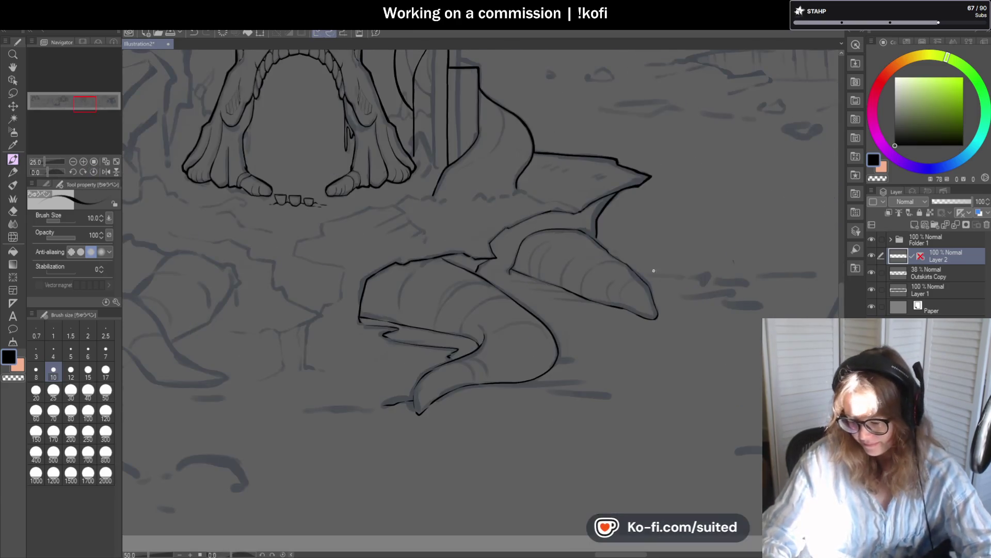
scroll(699, 253, down, 2)
scroll(566, 215, up, 6)
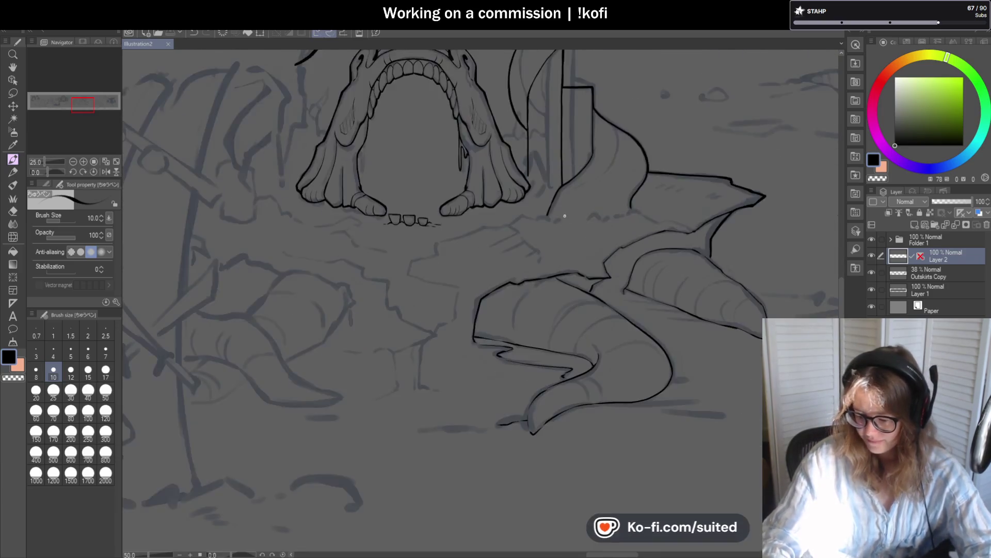
mouse_move(471, 231)
mouse_down()
mouse_move(491, 215)
mouse_move(542, 219)
mouse_move(571, 206)
mouse_move(605, 222)
mouse_up()
scroll(618, 220, down, 2)
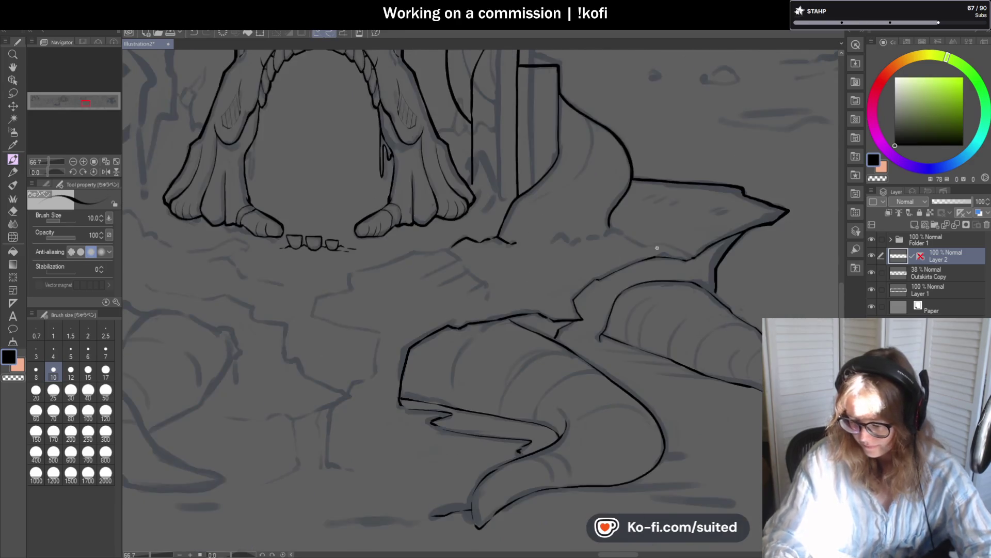
scroll(504, 243, up, 3)
mouse_move(462, 263)
mouse_down()
mouse_move(472, 250)
mouse_move(558, 253)
mouse_up()
mouse_move(646, 219)
mouse_down()
mouse_move(624, 240)
mouse_move(707, 234)
mouse_up()
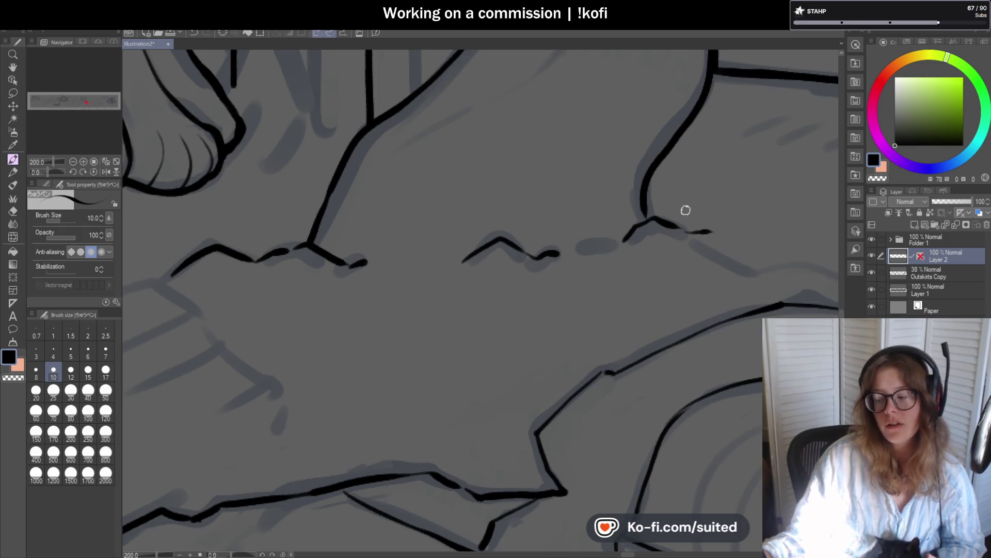
Step: Add two clusters of short hatching strokes on the pointed fin, one near its tip
scroll(428, 292, down, 6)
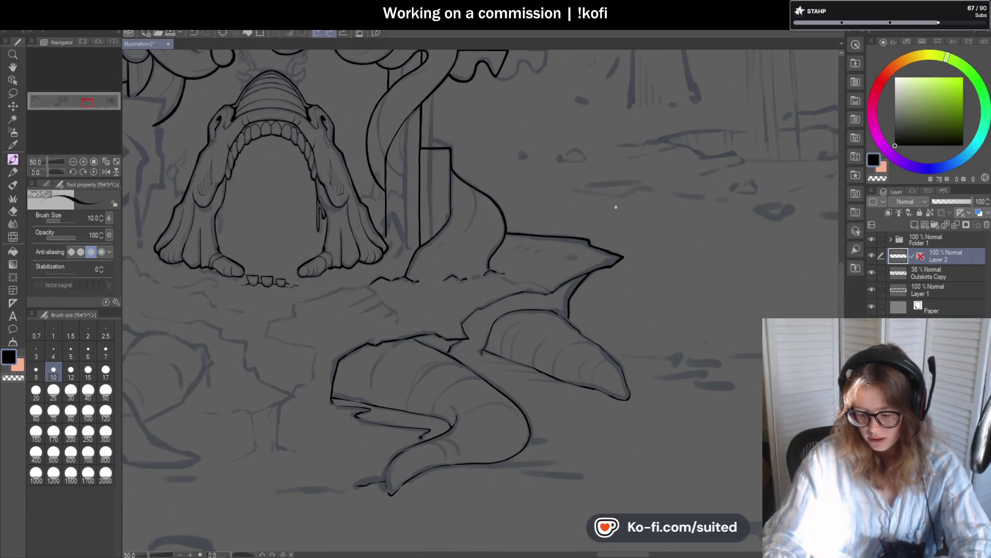
scroll(520, 232, up, 4)
mouse_move(430, 236)
mouse_down()
mouse_move(466, 224)
mouse_move(498, 236)
mouse_up()
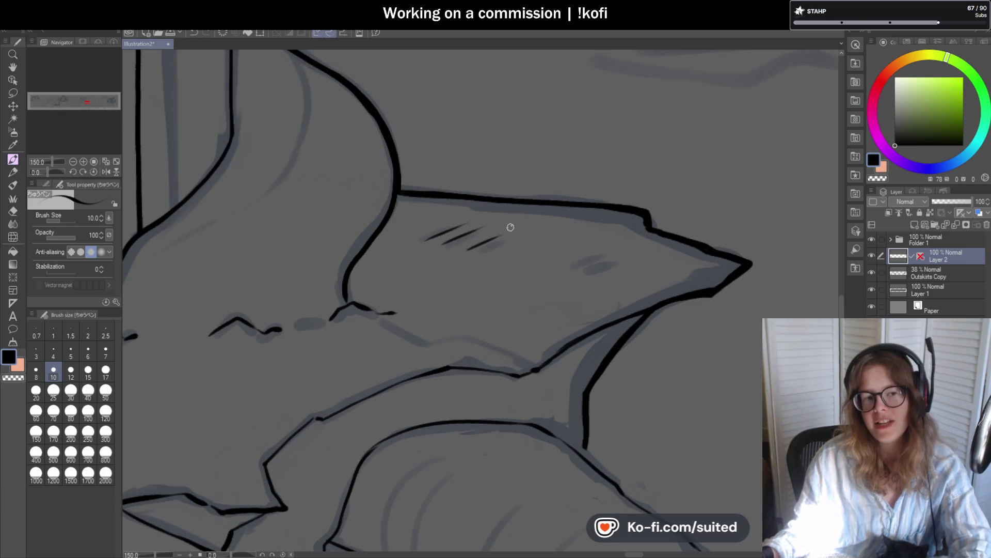
drag(576, 269, 621, 264)
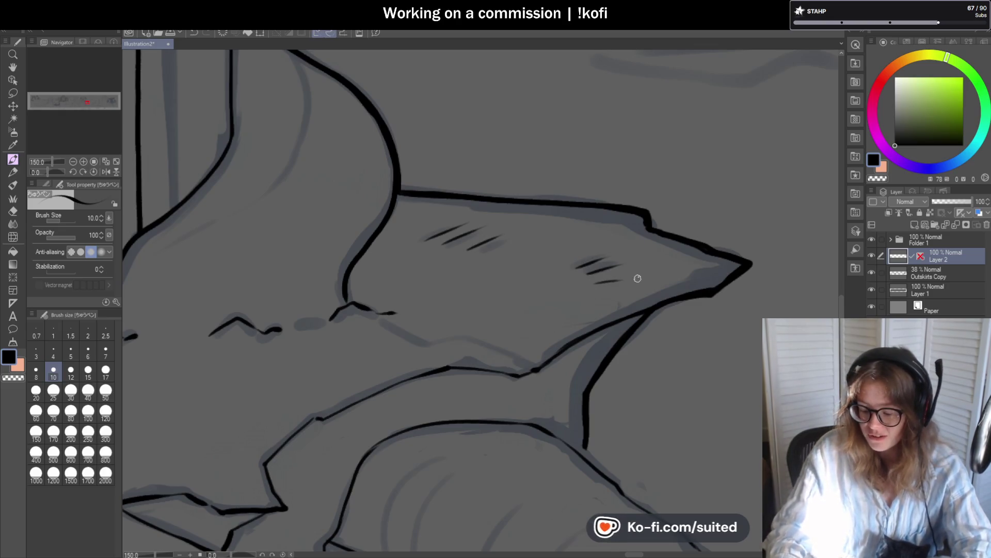
scroll(669, 266, down, 5)
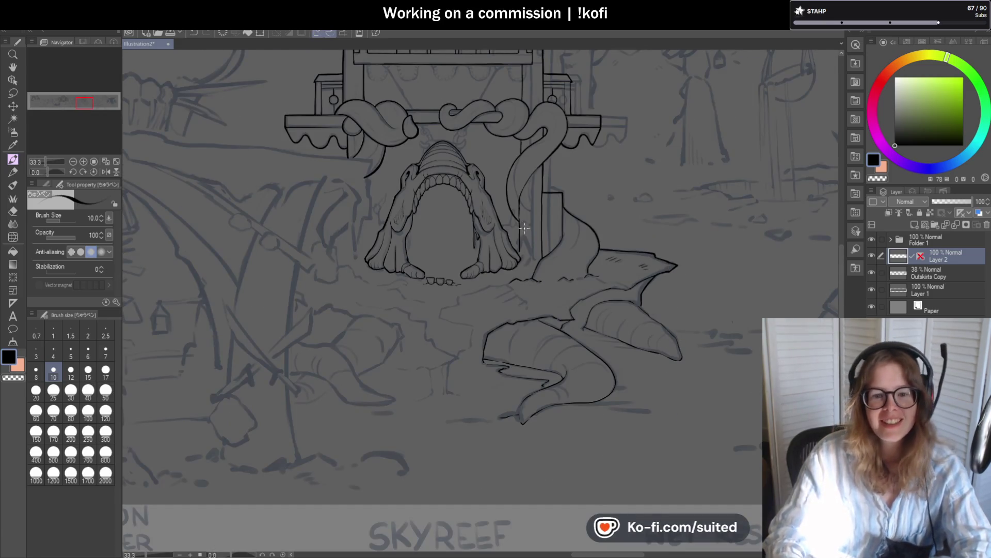
Step: Ink a ground crack line and the top edge of a slab beneath the creature's feet
scroll(409, 322, down, 1)
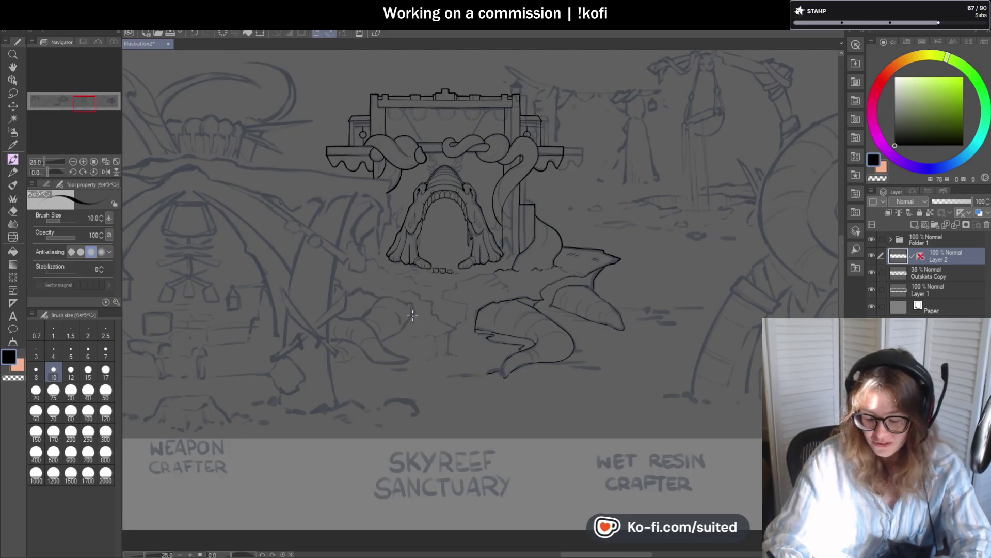
scroll(391, 308, up, 1)
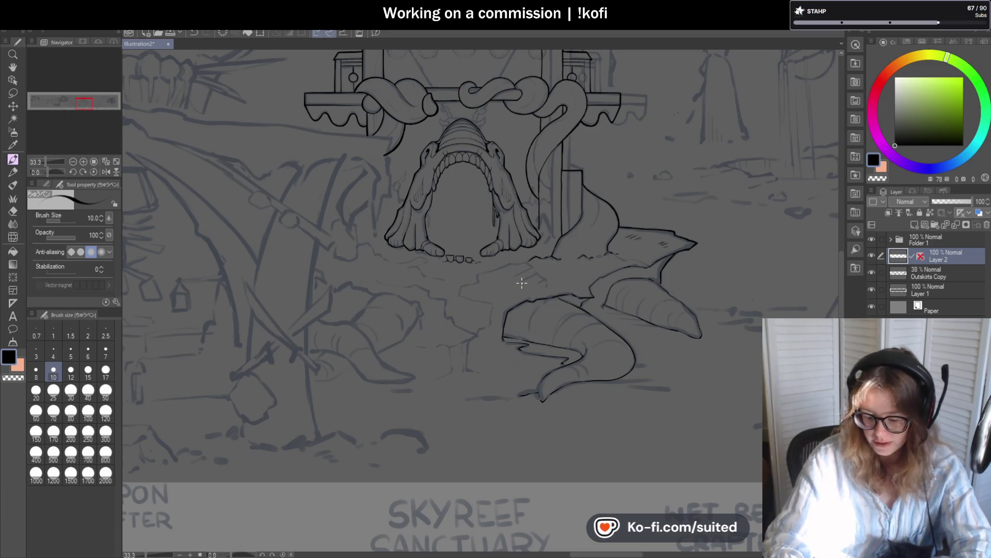
scroll(549, 269, up, 5)
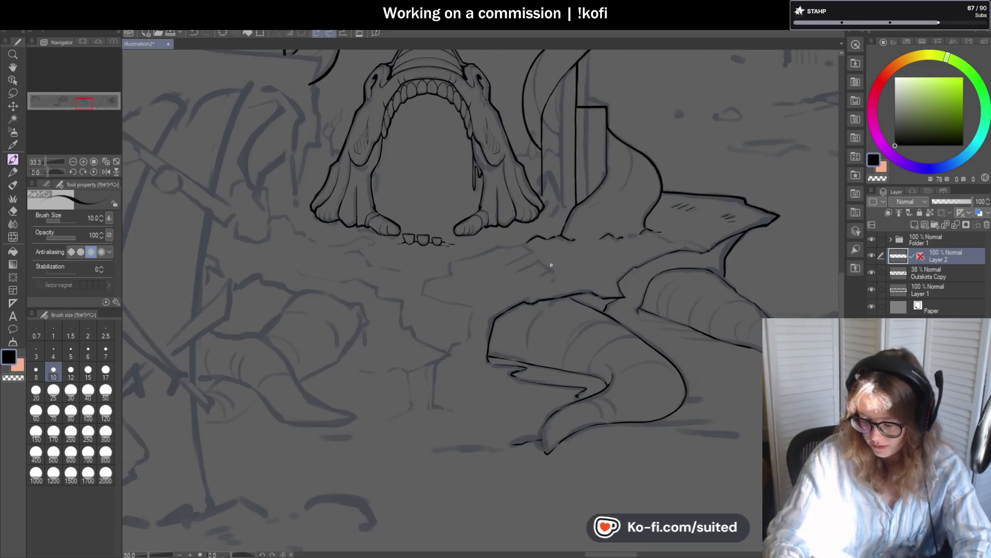
mouse_move(552, 348)
mouse_down()
mouse_move(559, 318)
mouse_move(432, 195)
mouse_move(315, 209)
mouse_up()
scroll(622, 183, down, 2)
drag(473, 197, 350, 237)
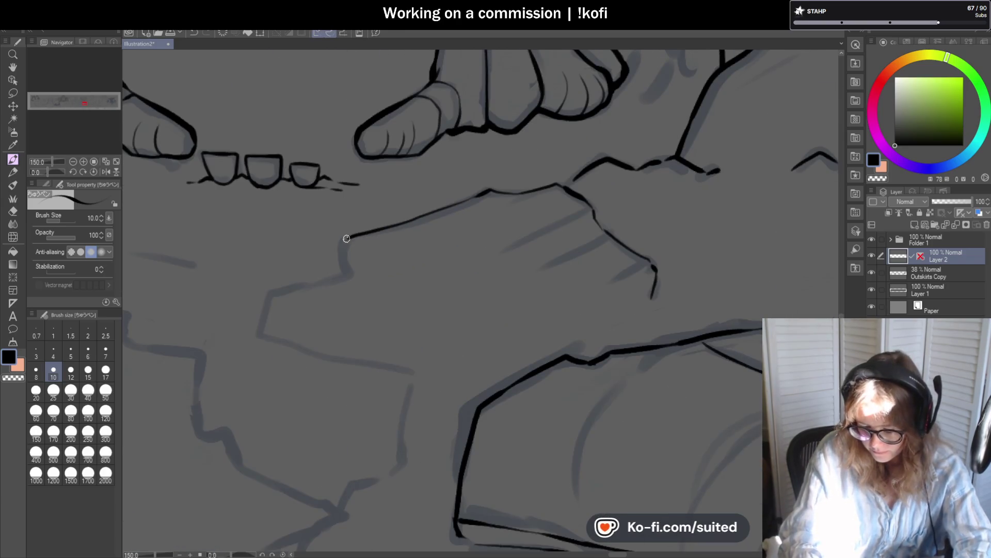
scroll(561, 187, down, 3)
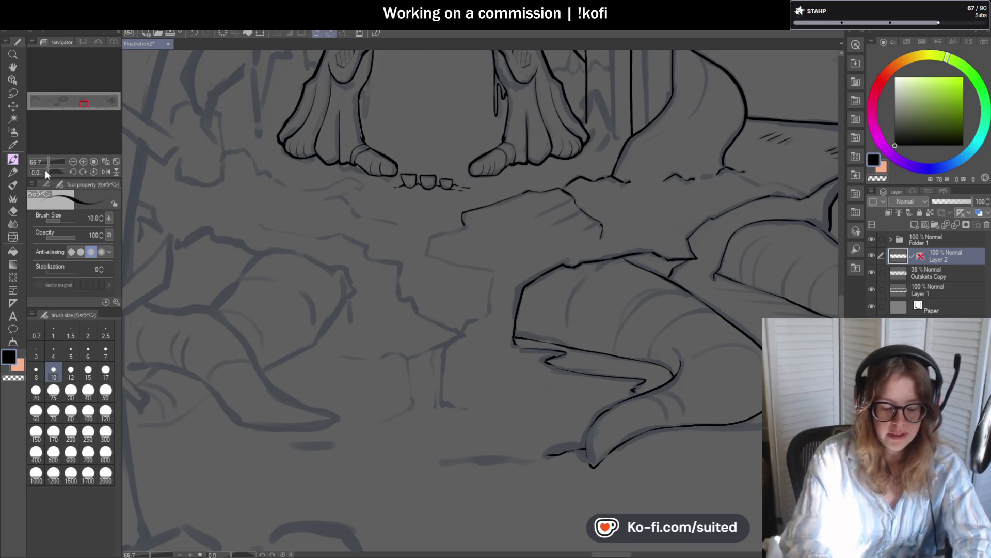
Step: Ink the slab edge running down the ground in a sideways view, then the stone slab edge near the fin
drag(45, 170, 39, 172)
scroll(444, 357, up, 4)
mouse_move(323, 234)
mouse_down()
mouse_move(341, 339)
mouse_move(391, 357)
mouse_move(466, 176)
mouse_up()
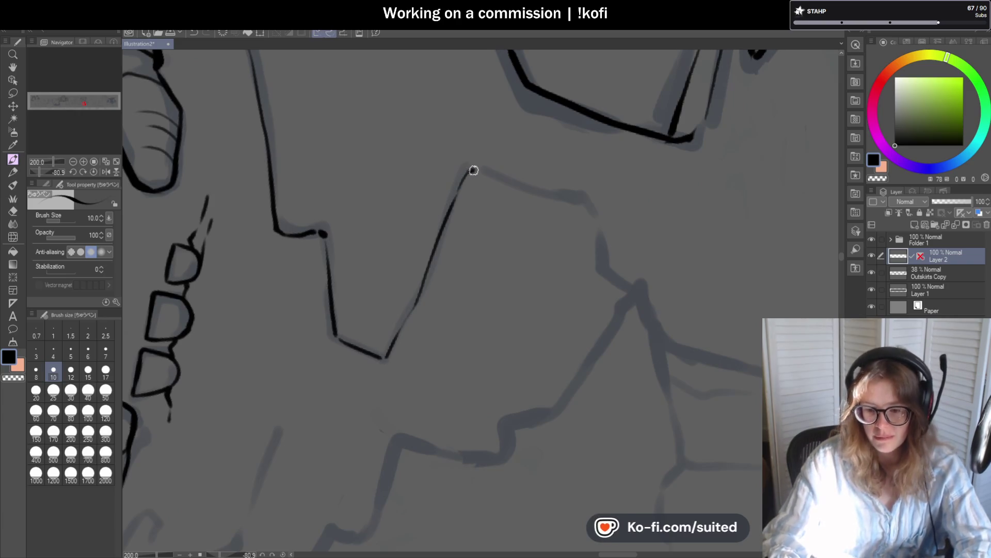
scroll(424, 170, down, 1)
click(93, 171)
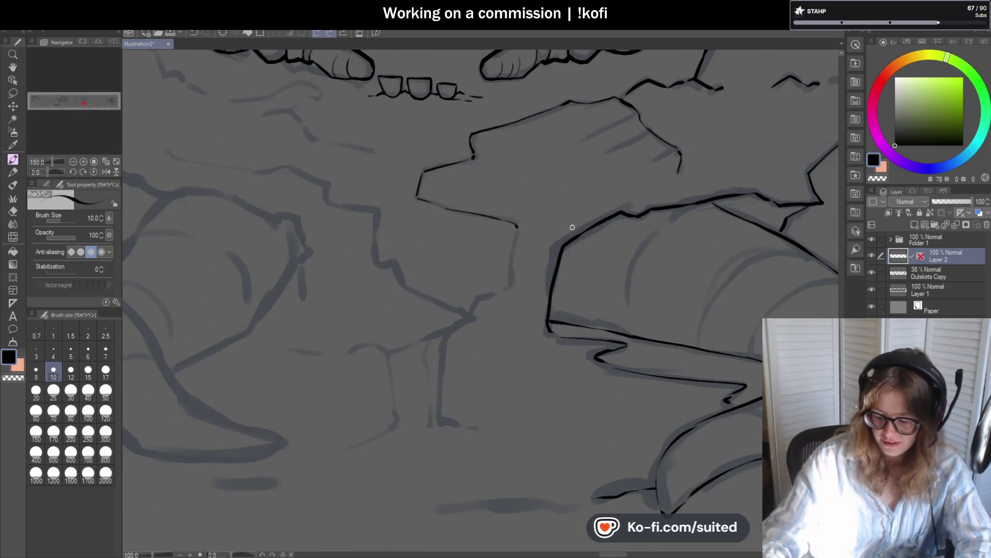
scroll(520, 214, up, 1)
mouse_move(525, 194)
mouse_down()
mouse_move(511, 310)
mouse_move(437, 356)
mouse_up()
scroll(553, 291, down, 4)
scroll(552, 290, down, 2)
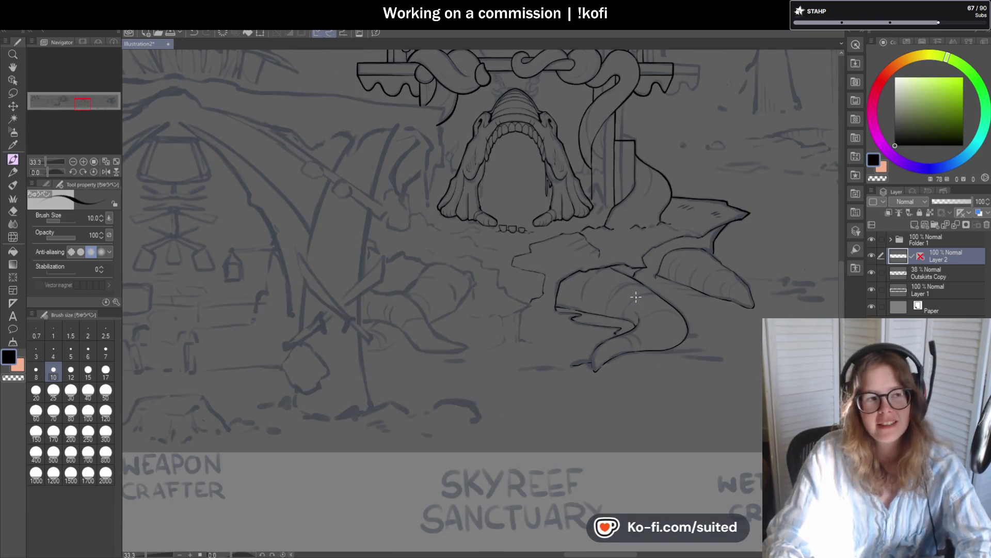
scroll(516, 338, up, 1)
scroll(515, 337, up, 1)
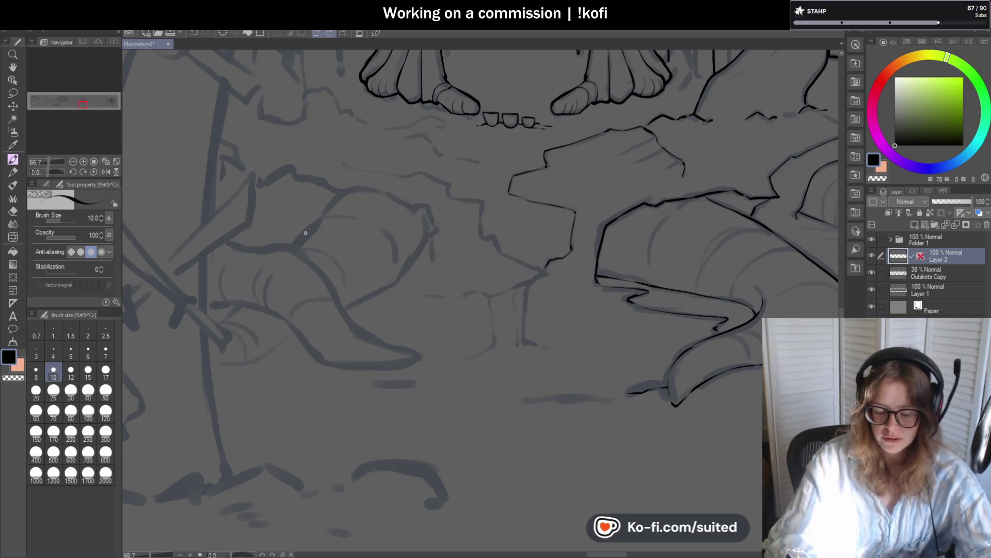
Step: Ink the upper and lower edges of the left fin
scroll(294, 245, up, 1)
drag(295, 248, 328, 212)
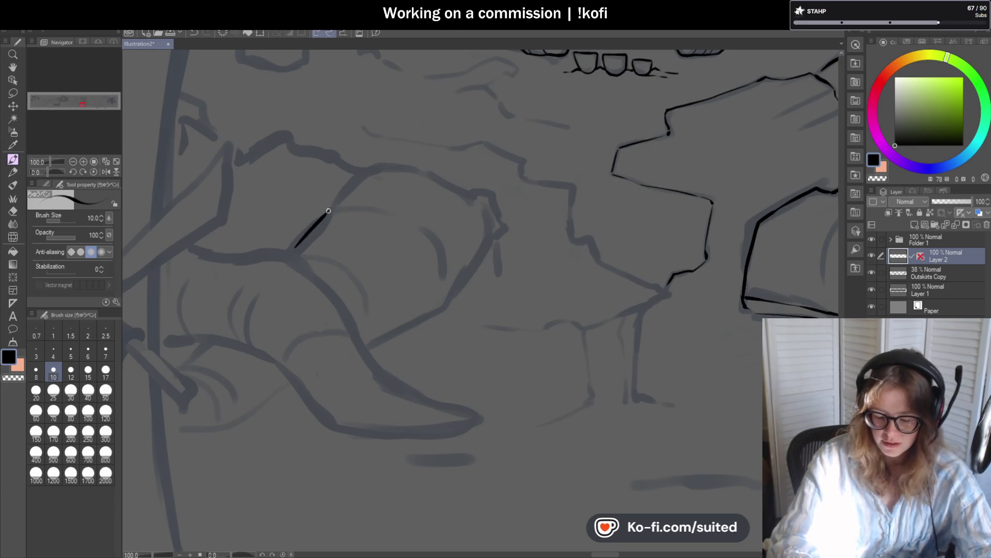
mouse_move(398, 333)
mouse_down()
mouse_move(449, 301)
mouse_move(487, 248)
mouse_up()
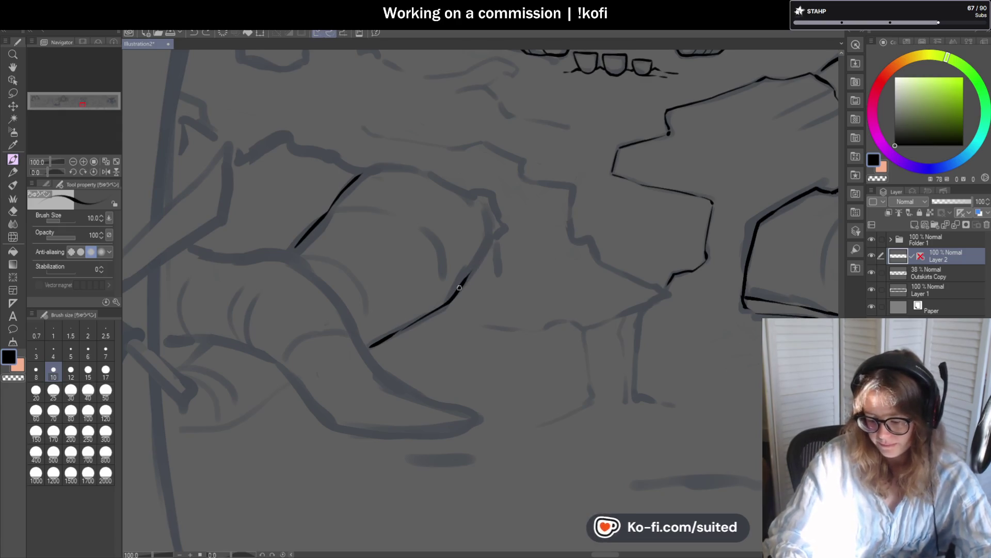
scroll(475, 252, down, 2)
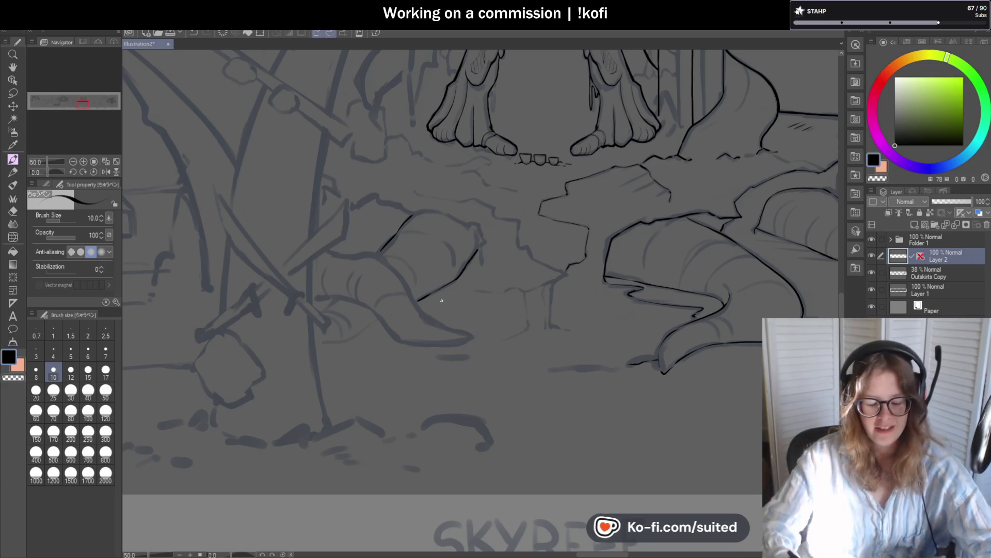
Step: Mirror the canvas horizontally and extend the fin's lower outline up and along its tip
click(107, 171)
scroll(425, 287, down, 1)
scroll(455, 312, up, 3)
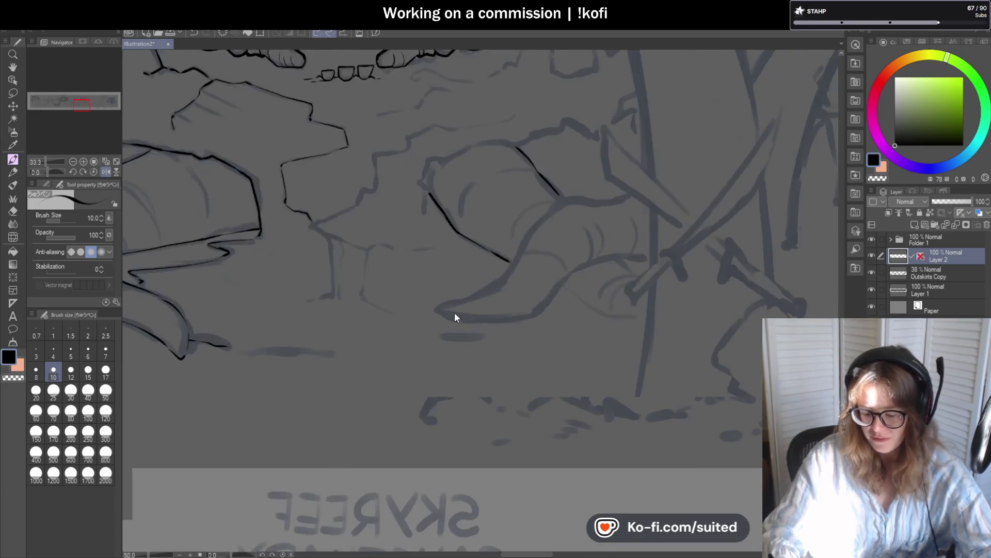
drag(467, 297, 526, 262)
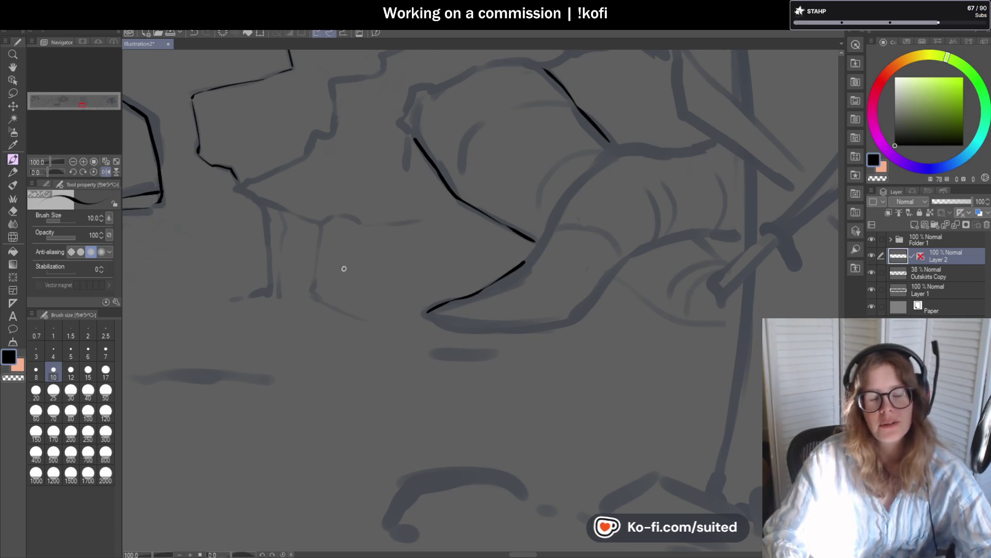
scroll(498, 221, down, 1)
scroll(454, 277, up, 2)
mouse_move(444, 298)
mouse_down()
mouse_move(497, 200)
mouse_move(594, 123)
mouse_move(683, 128)
mouse_up()
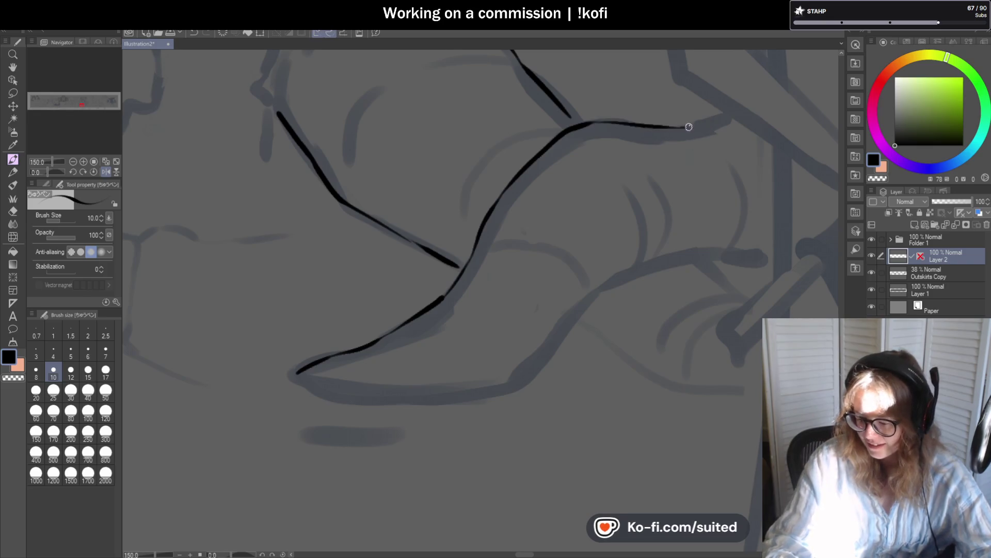
scroll(467, 219, down, 4)
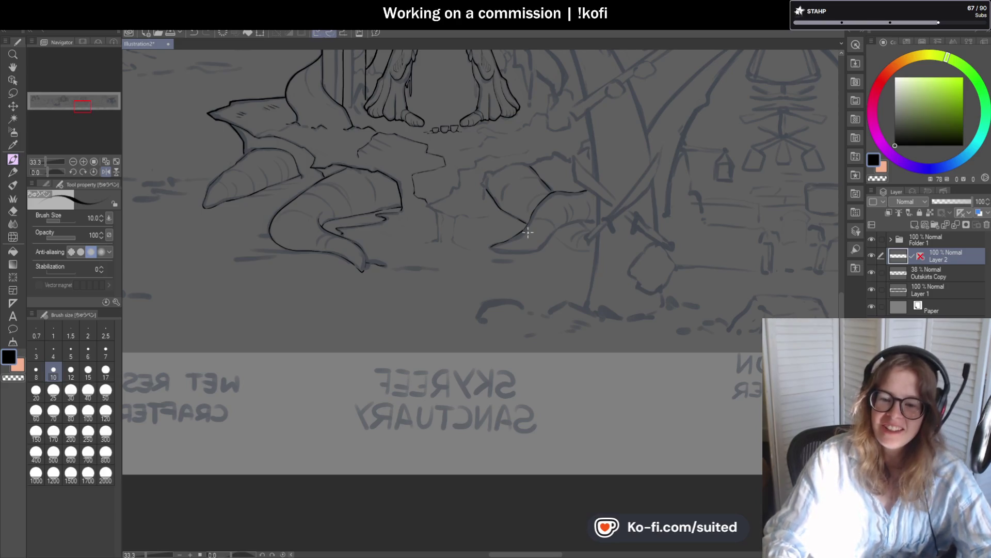
scroll(509, 203, up, 4)
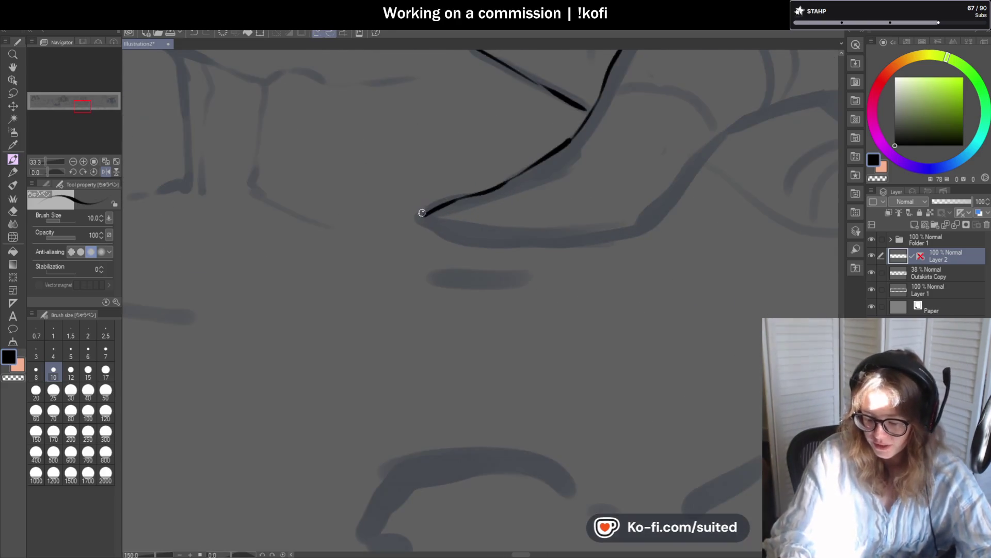
drag(432, 227, 617, 238)
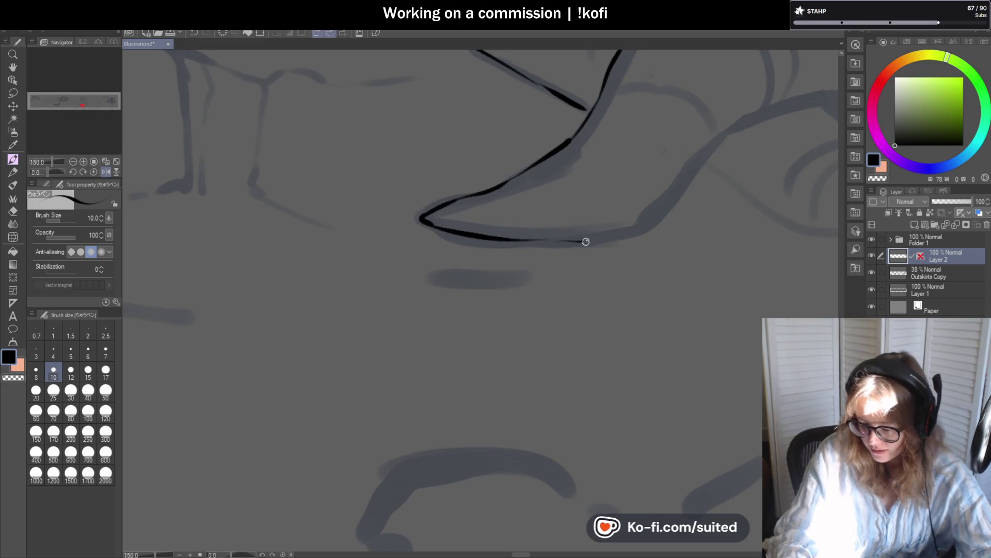
scroll(579, 241, down, 3)
Step: Ink the fin's long upper contour and two rib lines at a 55° view, then straighten the canvas
mouse_move(470, 316)
mouse_down()
mouse_move(558, 214)
mouse_move(653, 188)
mouse_move(743, 195)
mouse_up()
scroll(476, 210, down, 5)
scroll(381, 198, up, 4)
scroll(381, 198, up, 4)
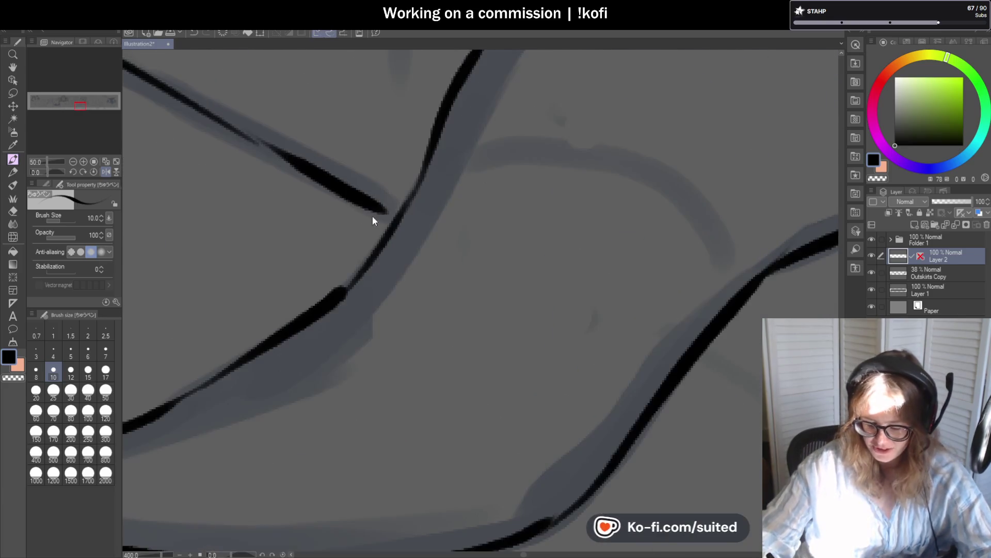
scroll(398, 219, down, 3)
drag(44, 172, 54, 172)
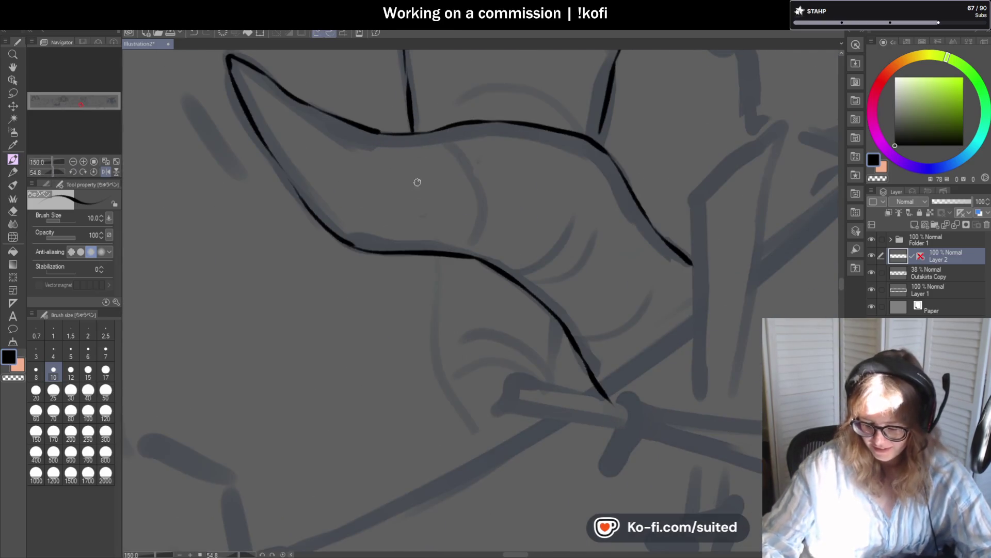
mouse_move(430, 256)
mouse_down()
mouse_move(441, 383)
mouse_move(493, 475)
mouse_up()
scroll(520, 291, down, 3)
scroll(557, 295, up, 3)
drag(558, 296, 556, 392)
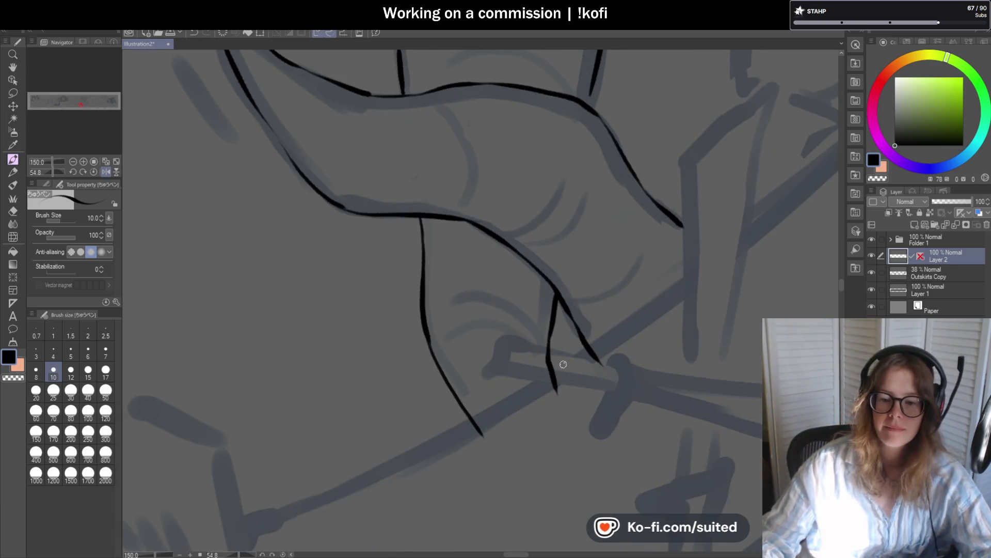
scroll(560, 367, down, 5)
click(93, 171)
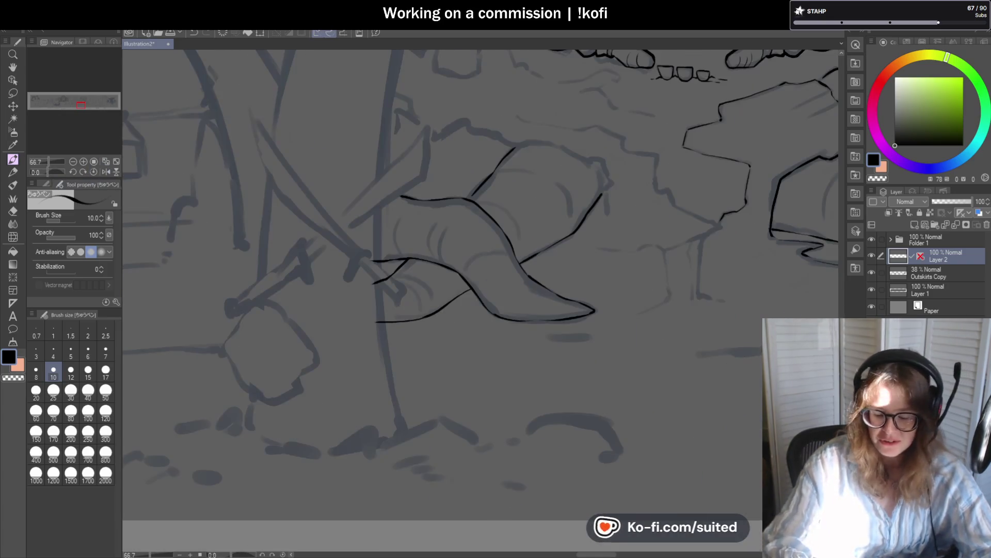
Step: Ink a short ground crack and a longer crack down the rock edge, redrawing it once
scroll(382, 279, down, 3)
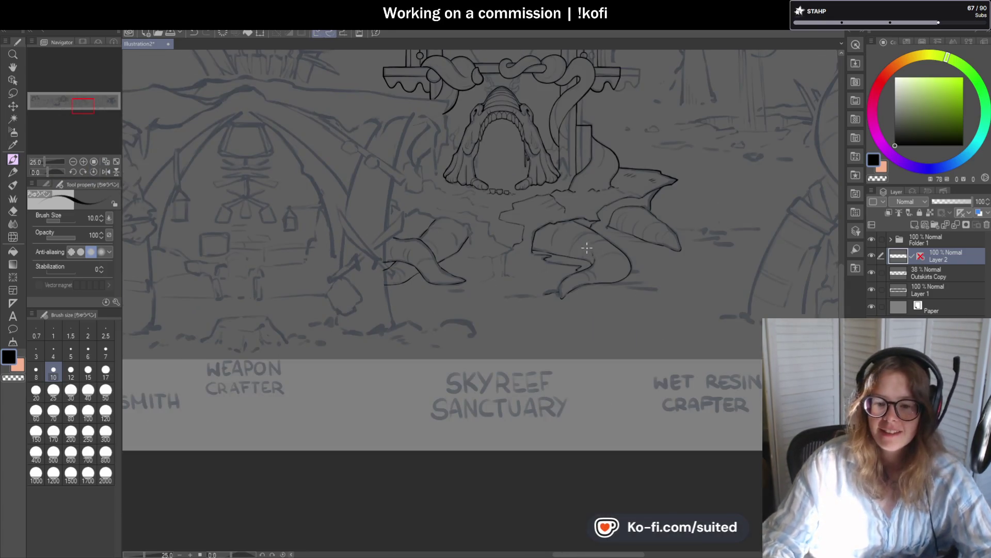
scroll(506, 261, up, 5)
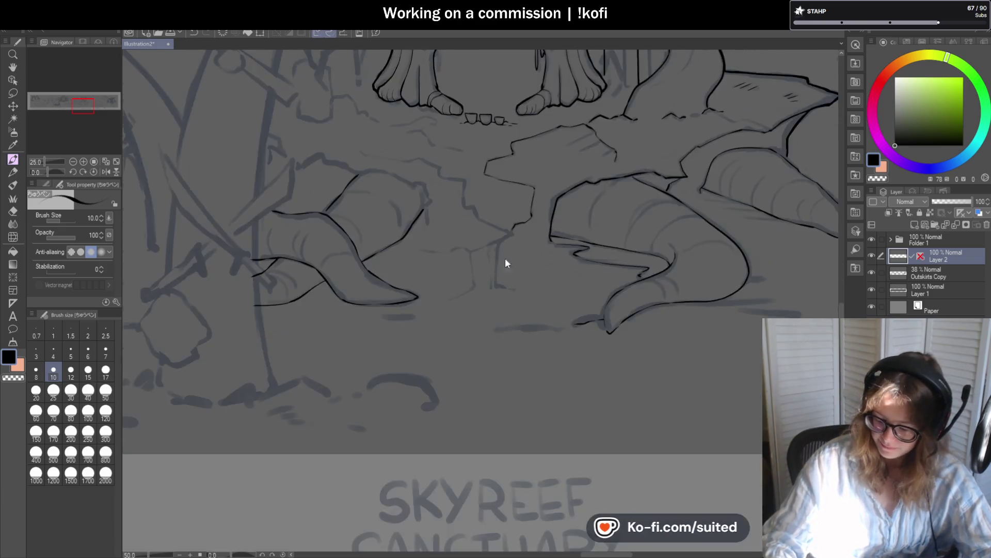
mouse_move(368, 240)
mouse_down()
mouse_move(447, 247)
mouse_move(480, 231)
mouse_move(514, 244)
mouse_move(615, 203)
mouse_up()
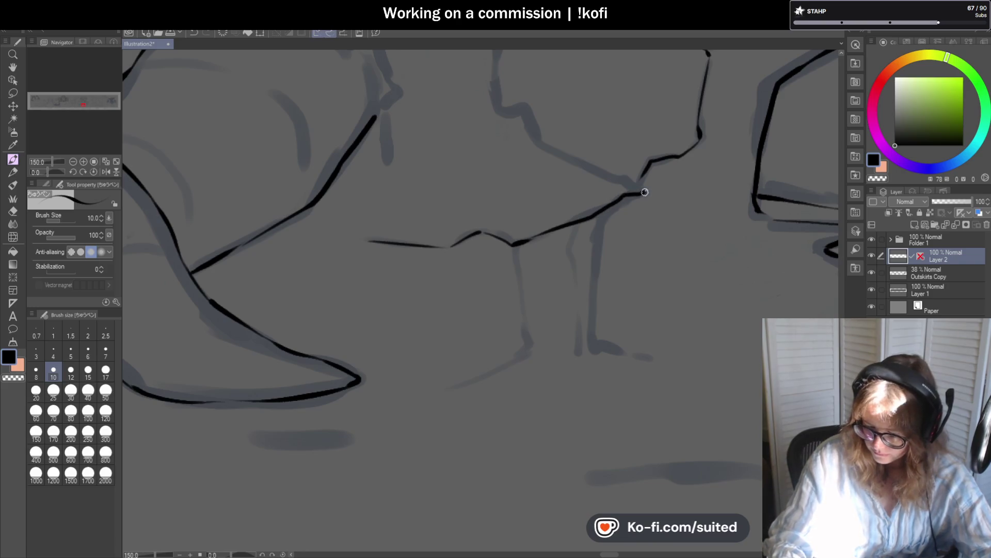
scroll(481, 236, down, 3)
scroll(436, 267, up, 3)
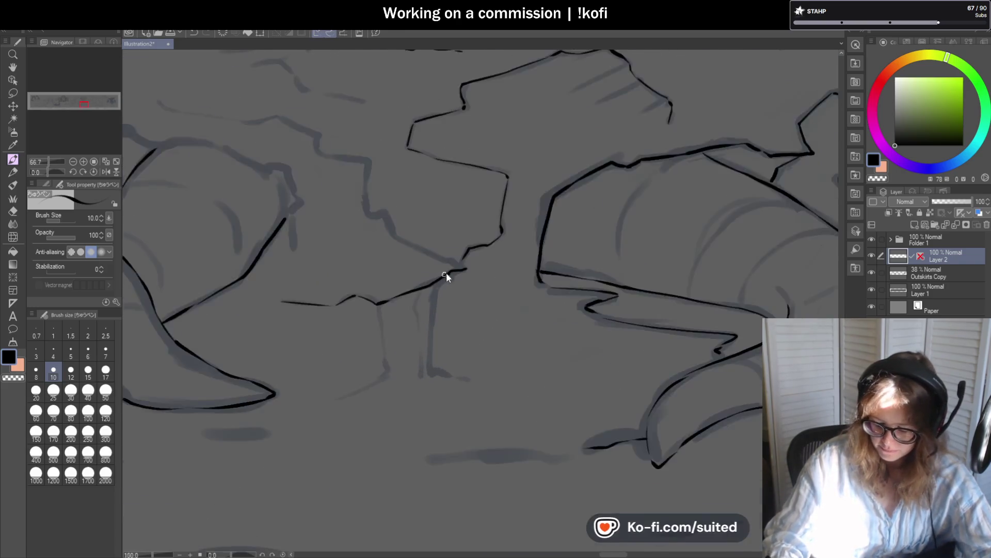
drag(455, 268, 427, 307)
key(ctrl+z)
mouse_move(454, 268)
mouse_down()
mouse_move(428, 306)
mouse_move(424, 422)
mouse_move(465, 427)
mouse_up()
scroll(453, 261, down, 5)
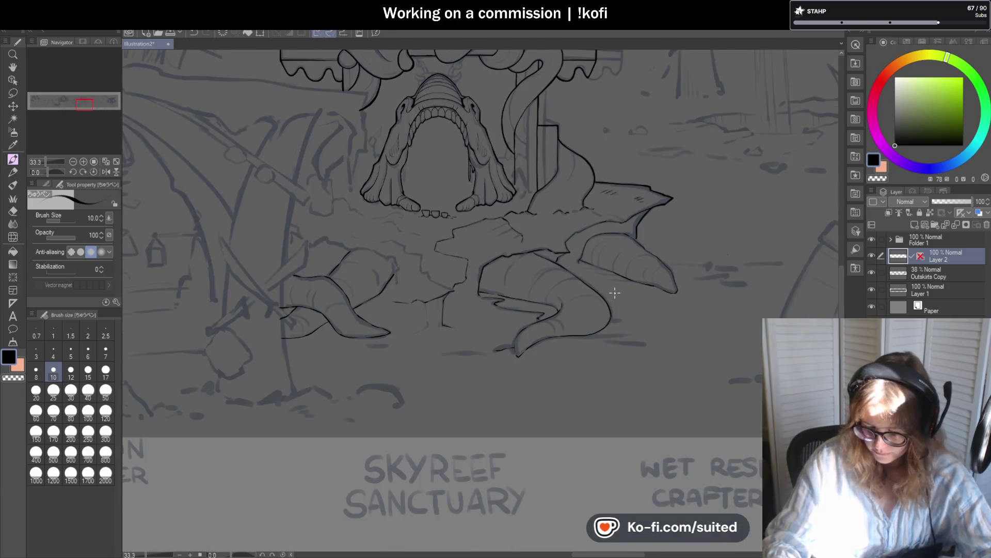
Step: Rotate the view 80.9° and extend the ink line down, hooking it left by the claws
drag(55, 172, 55, 175)
scroll(450, 285, up, 4)
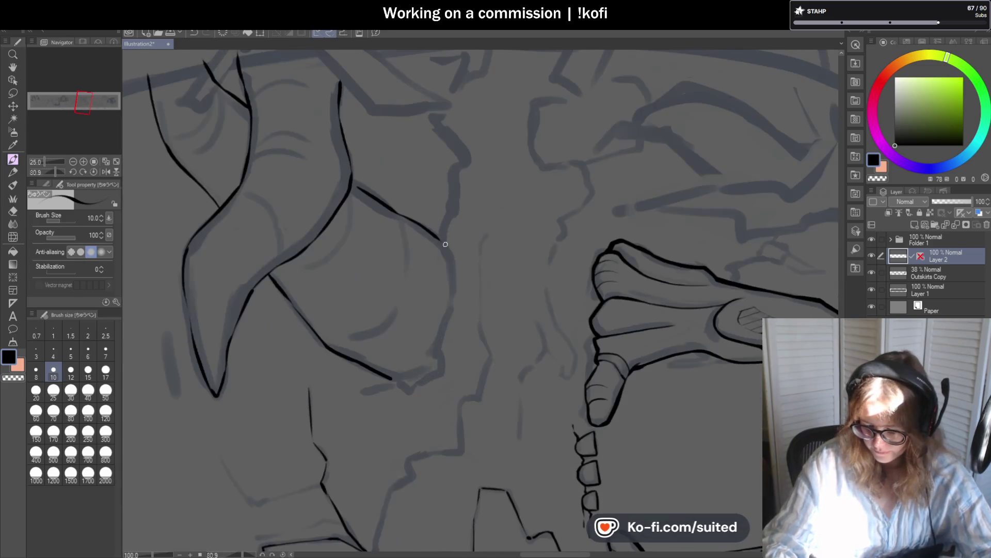
mouse_move(450, 315)
mouse_down()
mouse_move(430, 376)
mouse_move(375, 392)
mouse_up()
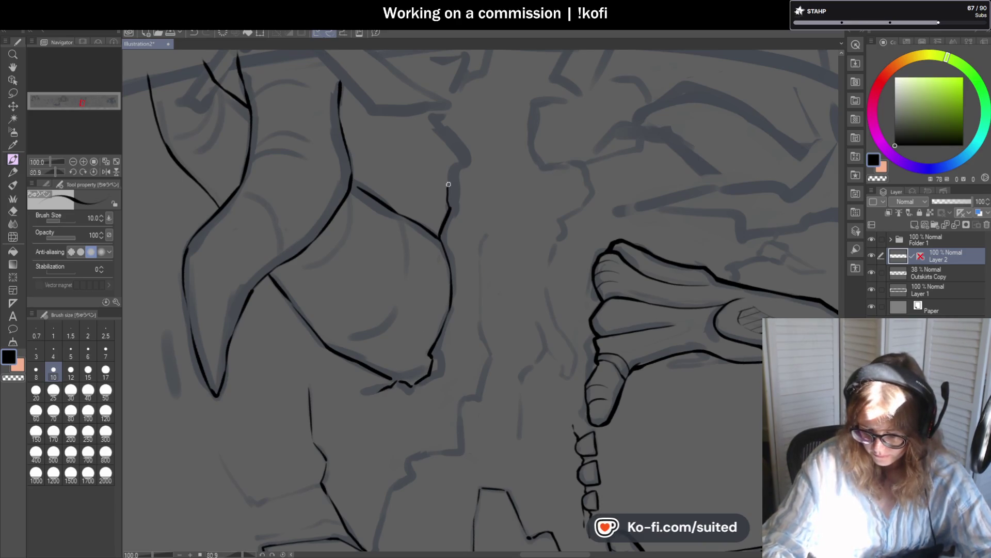
scroll(440, 129, down, 4)
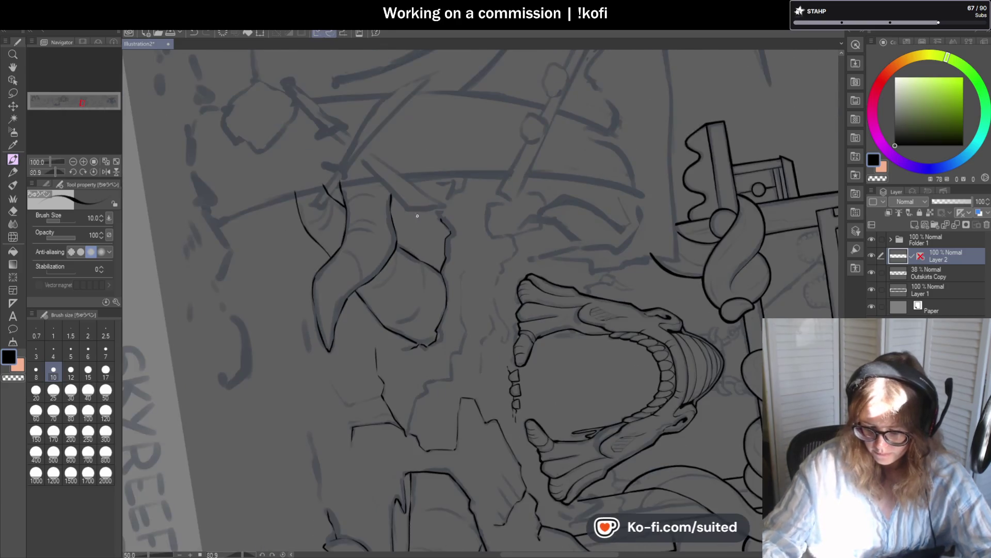
Step: Add a short black stroke closing the notch on the upper fin's right edge
scroll(438, 87, up, 4)
drag(433, 225, 423, 173)
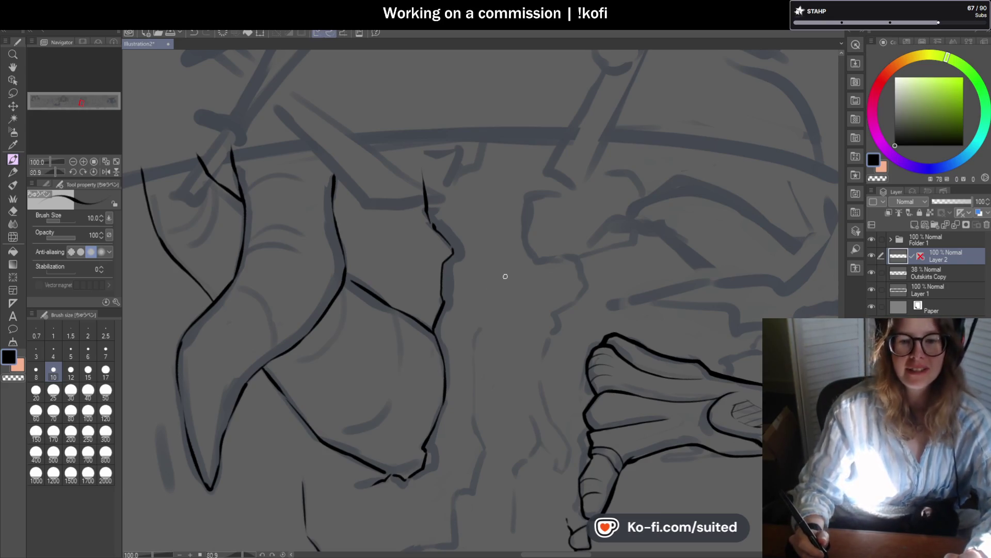
scroll(450, 238, down, 5)
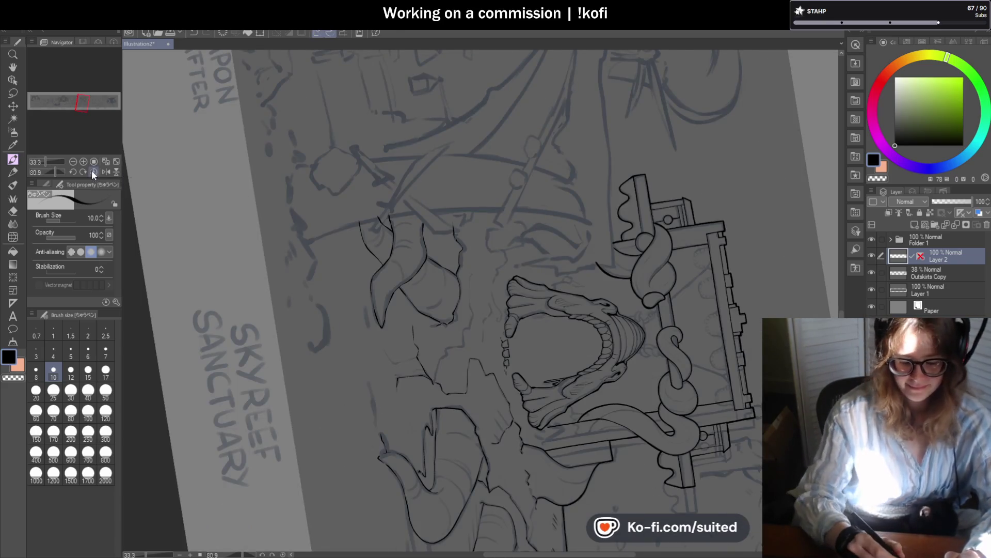
Step: Straighten the view, ink a down-left crack and a short ground line, and extend the fin's bottom contour right
click(93, 170)
scroll(407, 206, down, 1)
scroll(568, 354, up, 2)
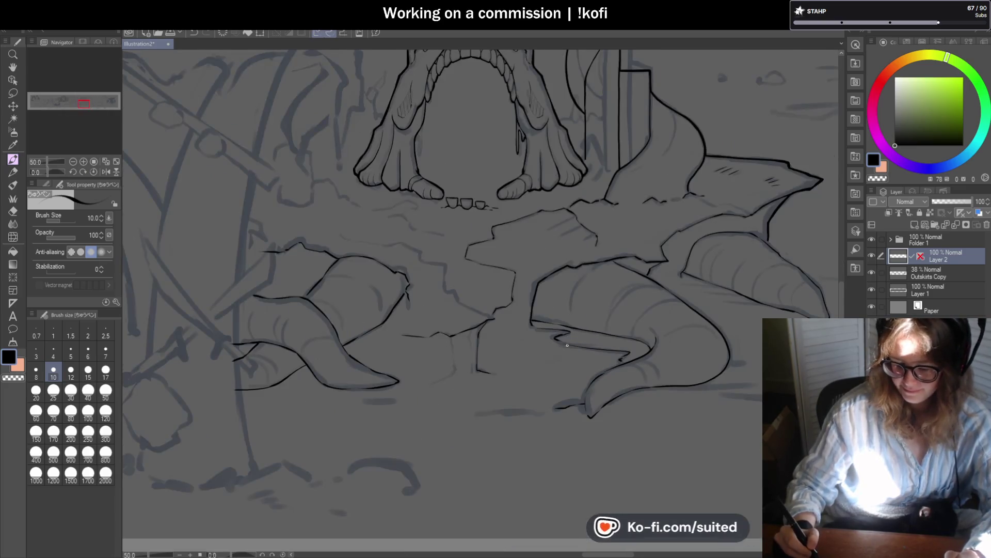
scroll(531, 250, down, 1)
scroll(443, 320, up, 3)
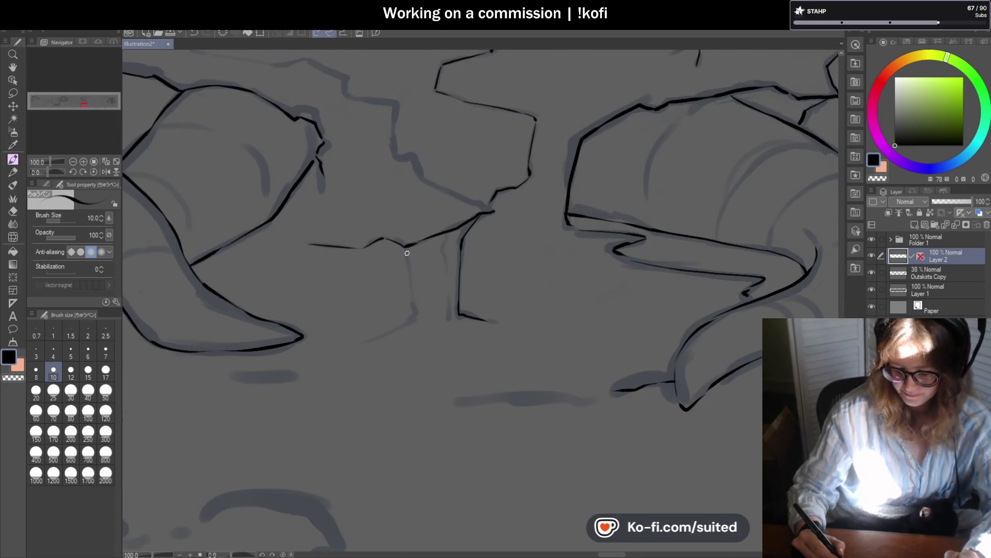
drag(411, 318, 360, 342)
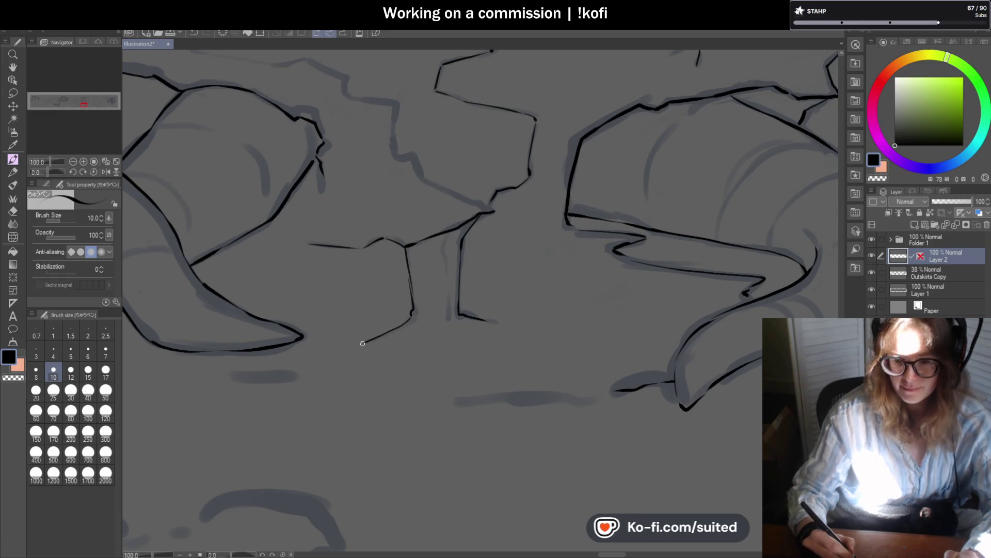
scroll(482, 262, down, 1)
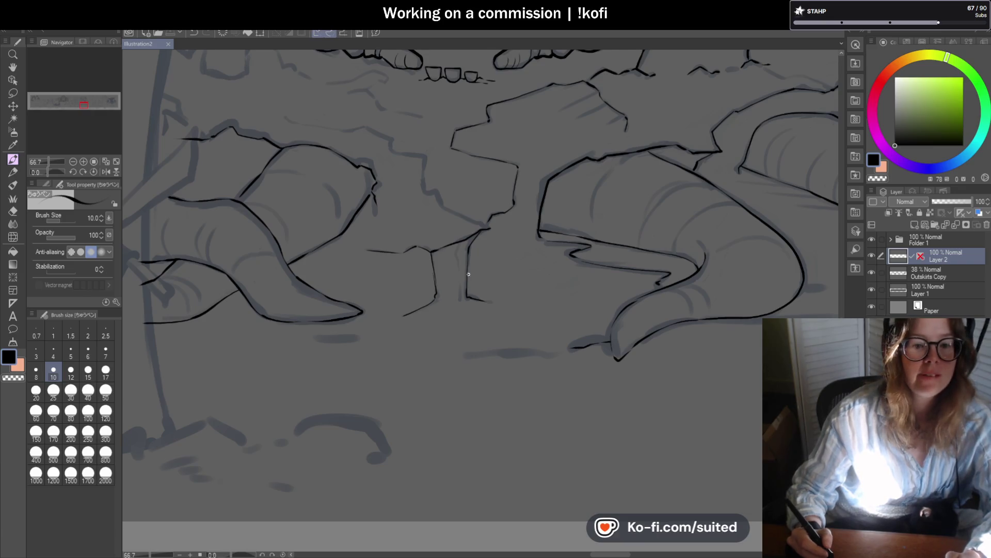
scroll(356, 266, down, 1)
scroll(585, 318, up, 2)
drag(558, 254, 616, 255)
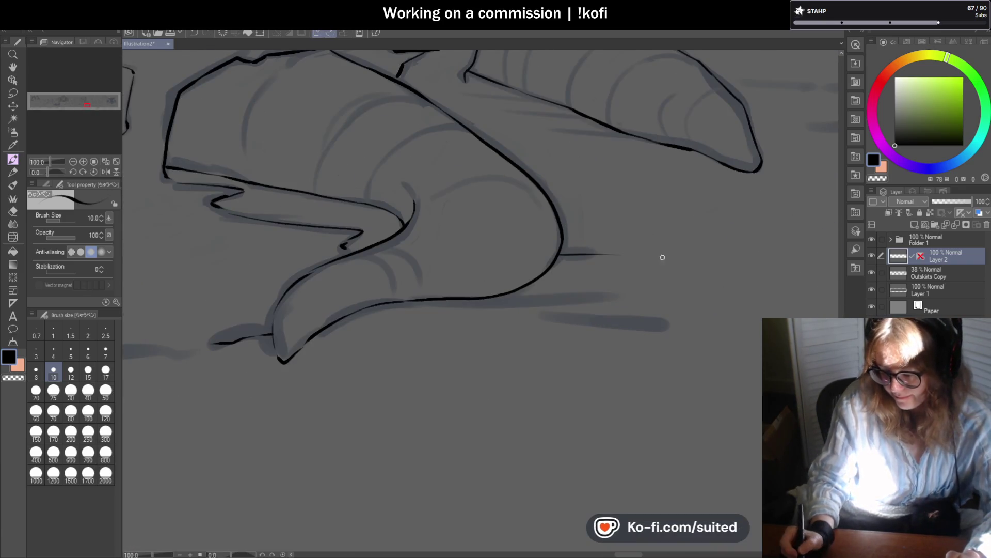
drag(490, 297, 666, 299)
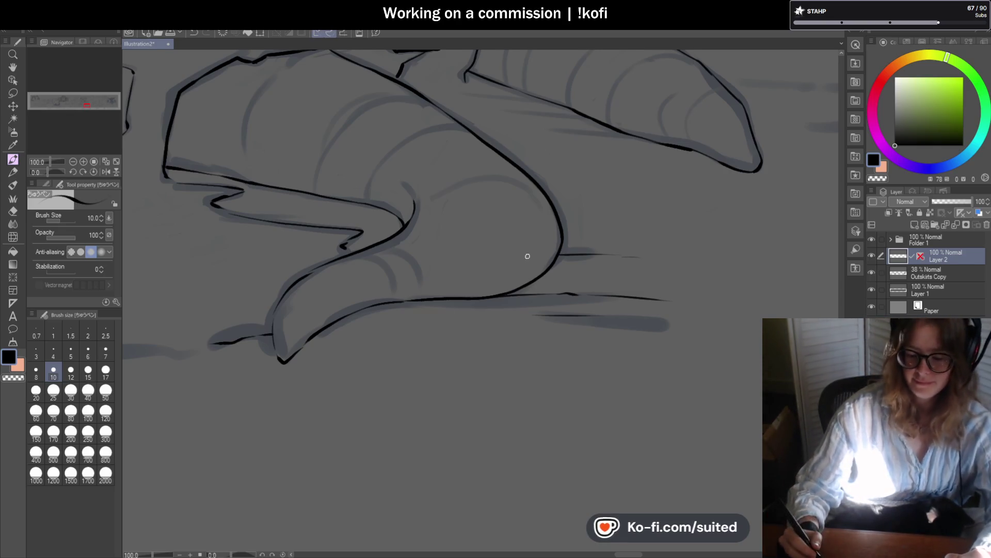
Step: Ink three short black lines along the right fin's contour and underside
scroll(365, 309, down, 3)
scroll(434, 217, up, 1)
scroll(434, 216, up, 3)
drag(441, 213, 518, 214)
drag(389, 184, 481, 179)
drag(378, 164, 435, 167)
Step: Draw a horizontal line out from the fin tip, then undo it with Ctrl+Z
scroll(558, 269, down, 4)
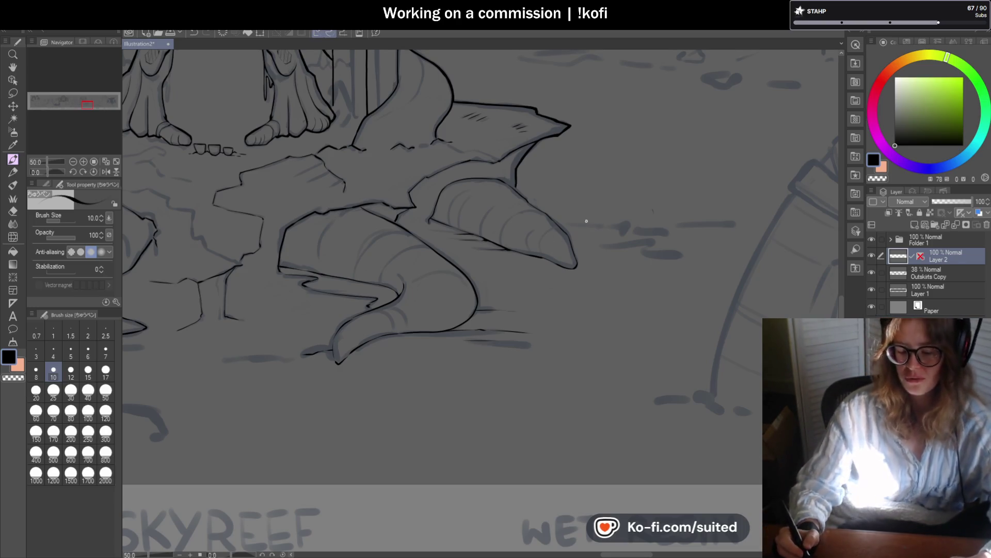
scroll(558, 299, down, 1)
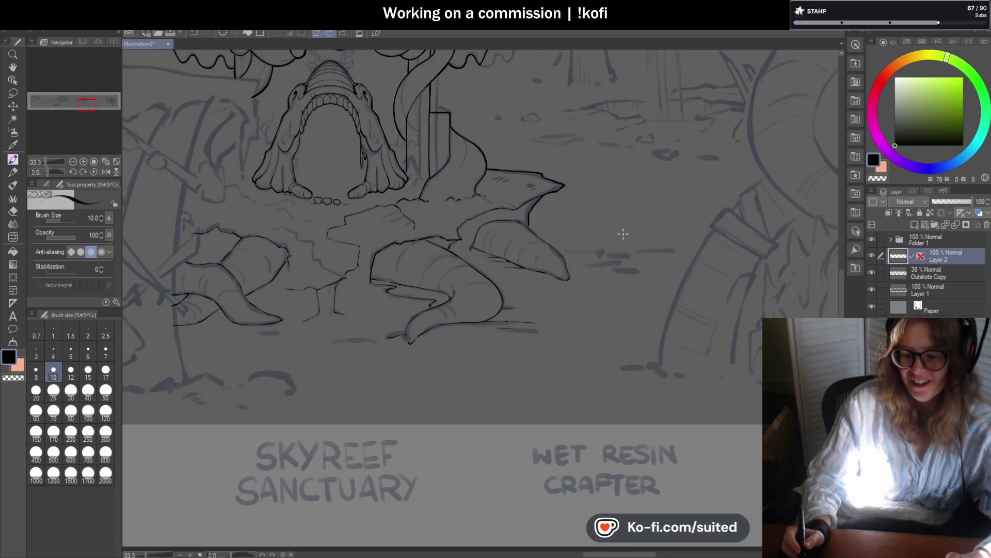
scroll(578, 256, up, 5)
drag(540, 237, 720, 237)
scroll(540, 248, down, 3)
scroll(535, 255, up, 3)
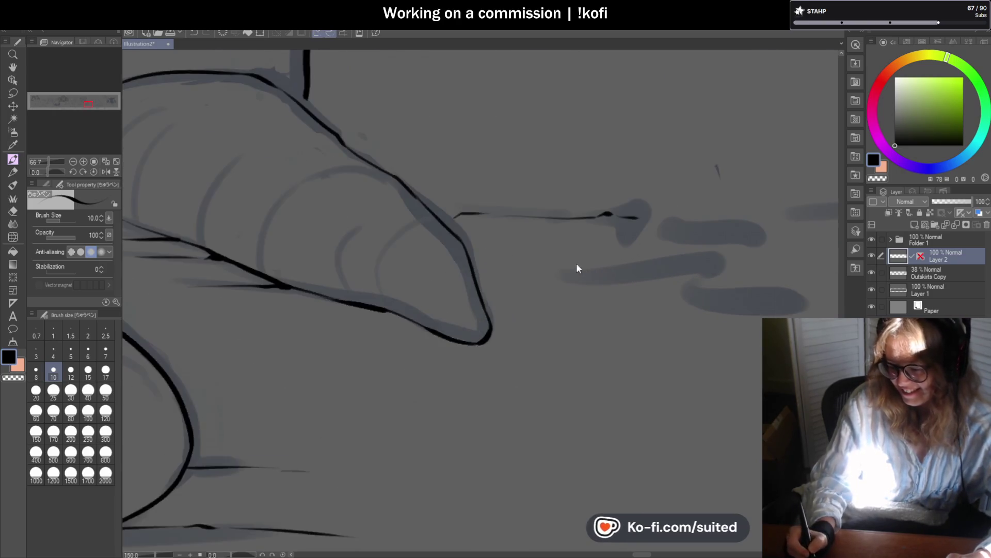
key(ctrl+z)
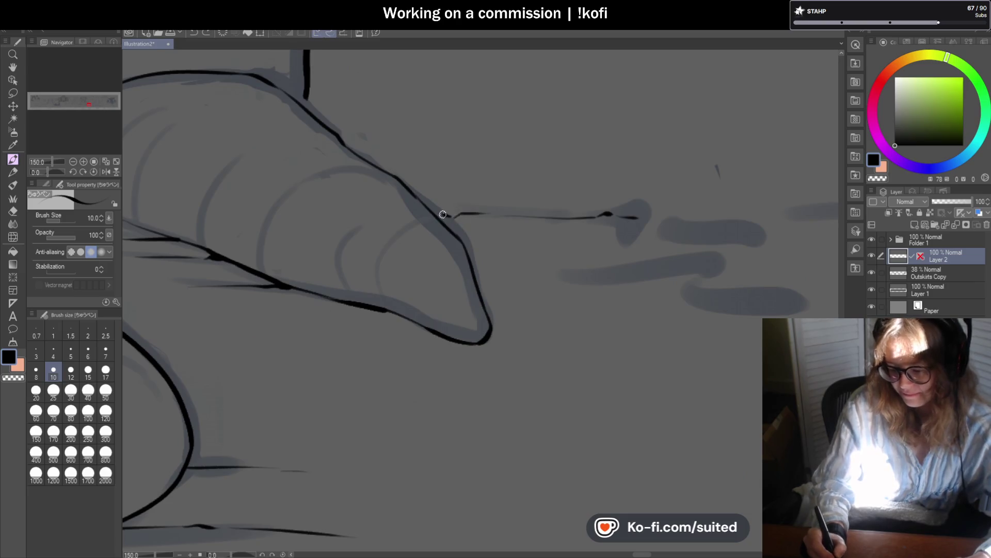
Step: Ink a short stroke where the fin's contour lines meet
scroll(524, 253, down, 3)
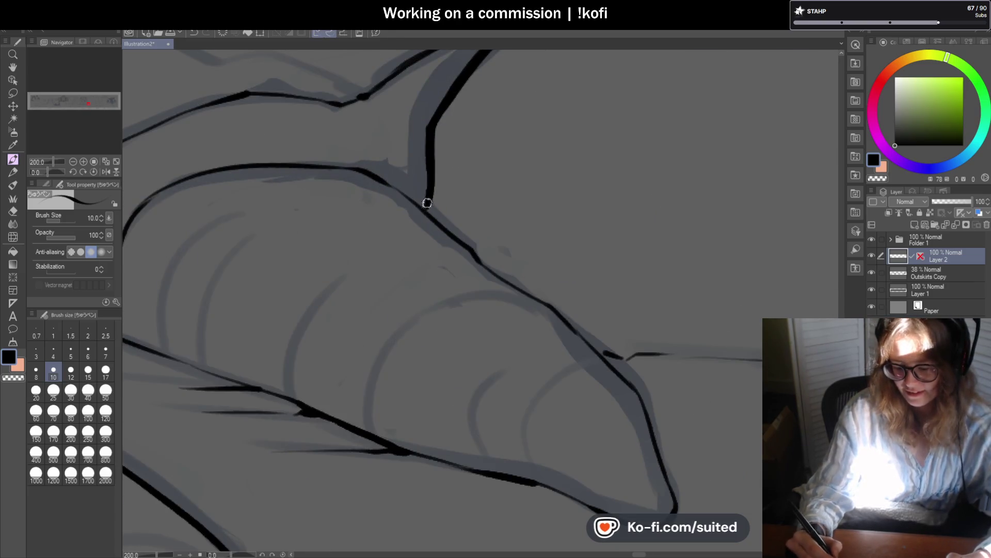
scroll(420, 214, down, 1)
drag(450, 86, 440, 102)
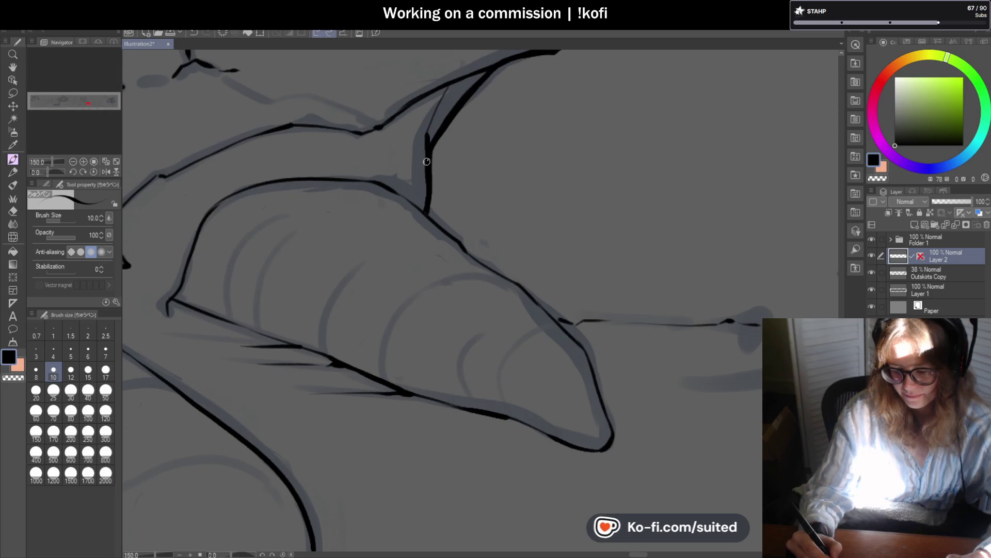
scroll(489, 279, down, 4)
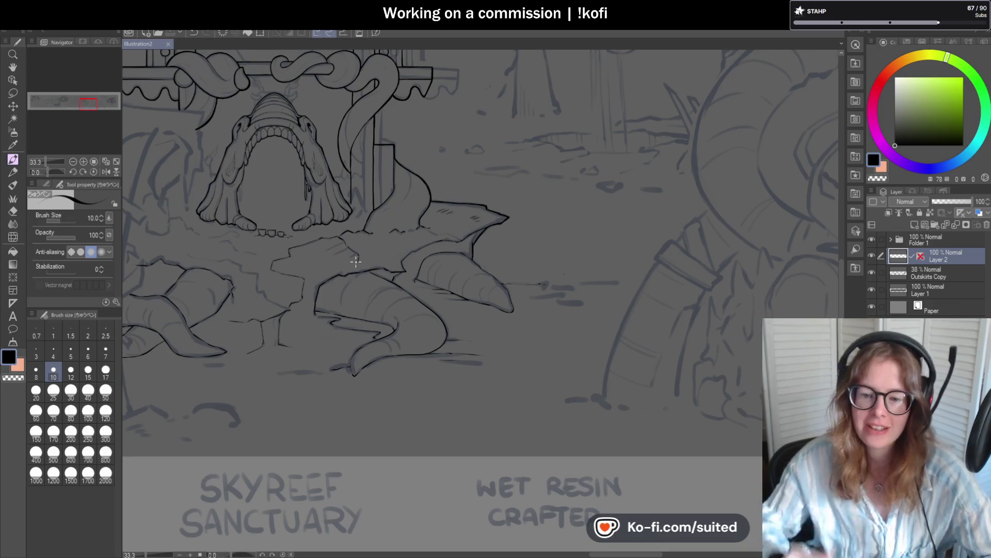
Step: Ink a short stroke at the creature's toe and the vertical line beside its foot, then save
scroll(460, 188, down, 1)
scroll(461, 188, down, 3)
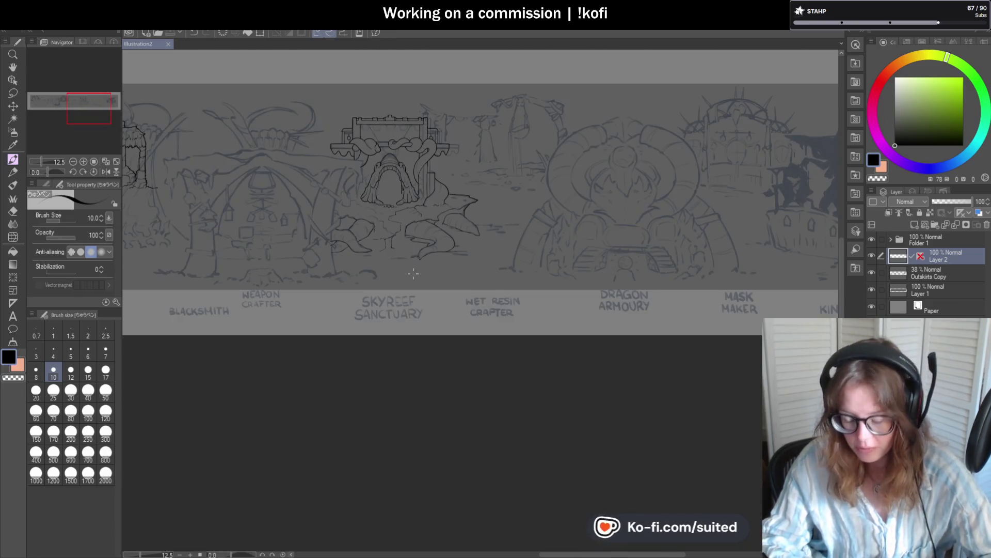
scroll(443, 253, up, 3)
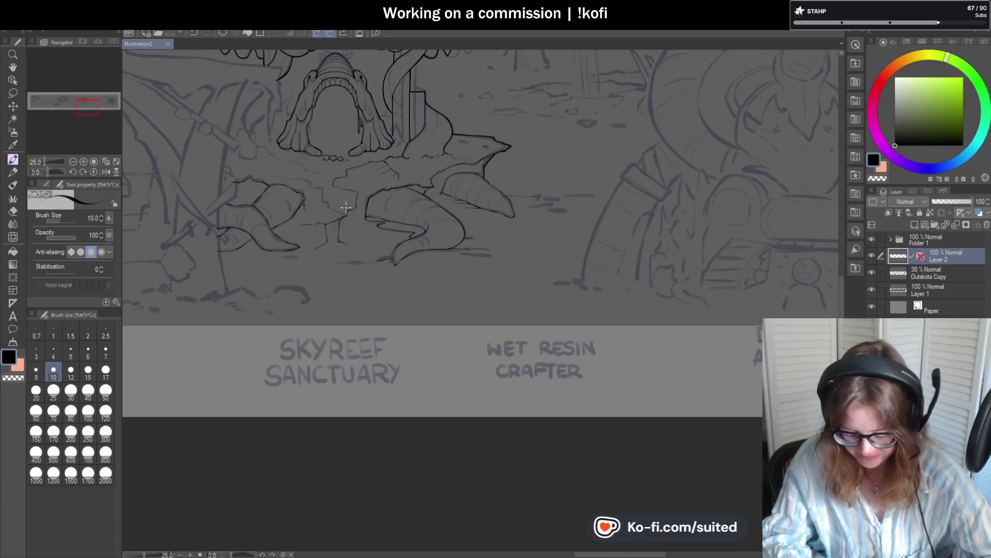
scroll(320, 204, up, 2)
scroll(307, 215, up, 3)
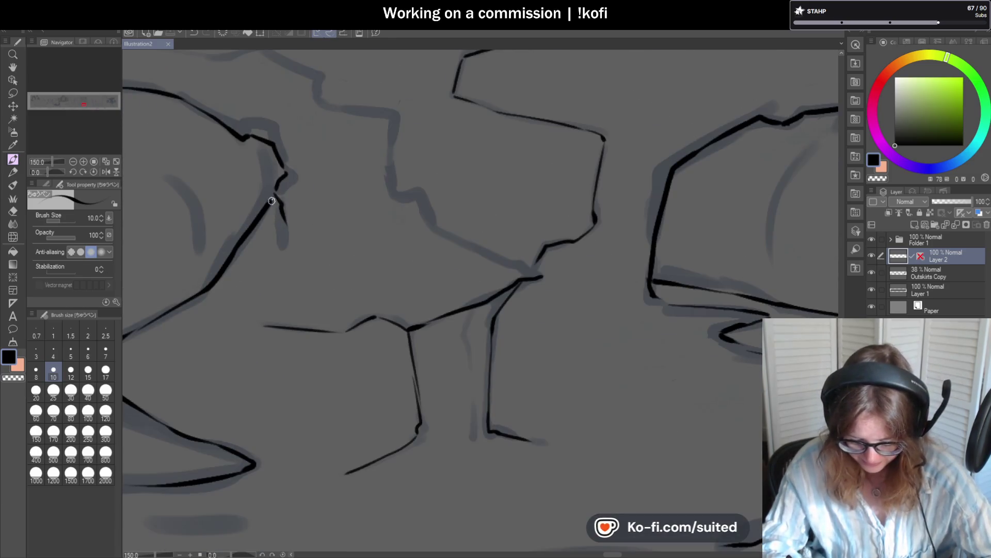
scroll(285, 178, up, 1)
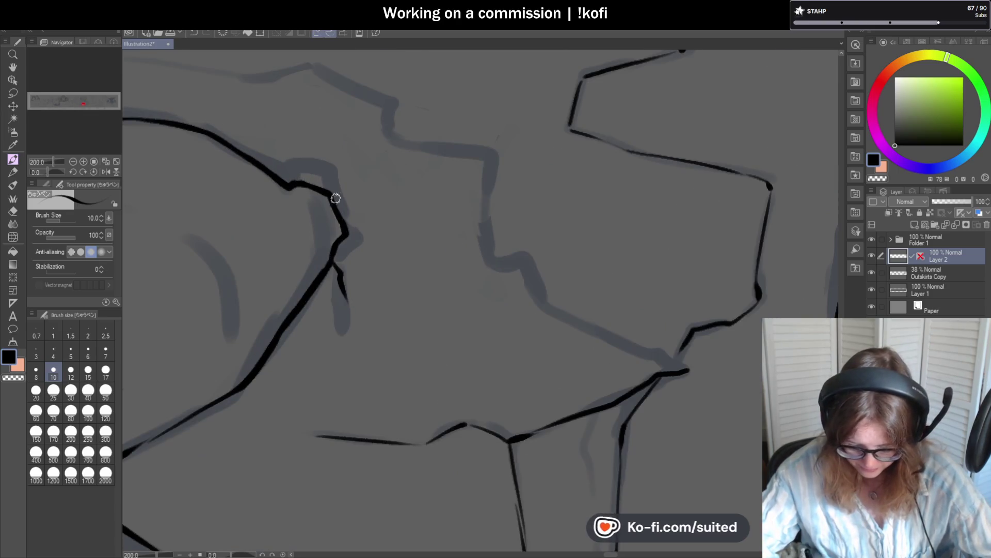
scroll(310, 184, down, 4)
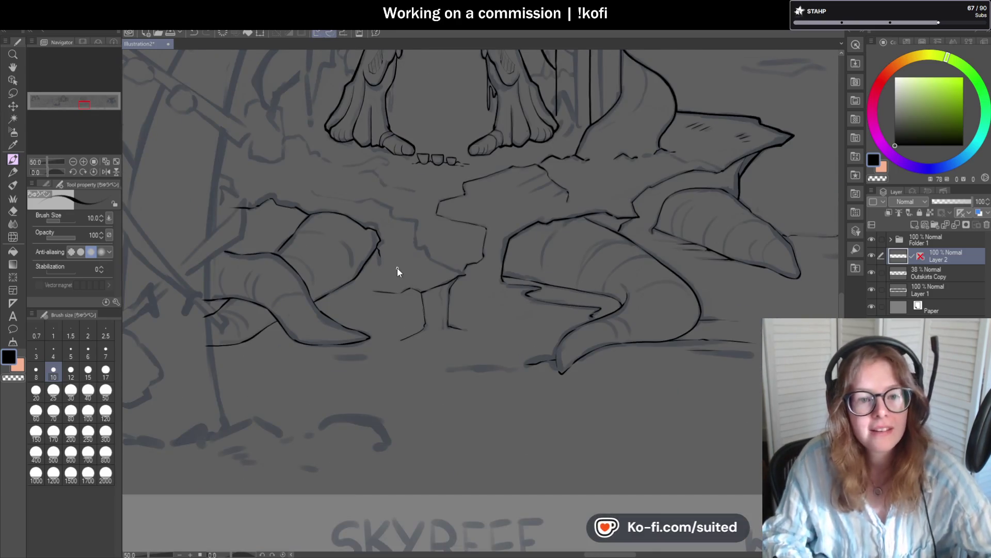
scroll(349, 212, down, 2)
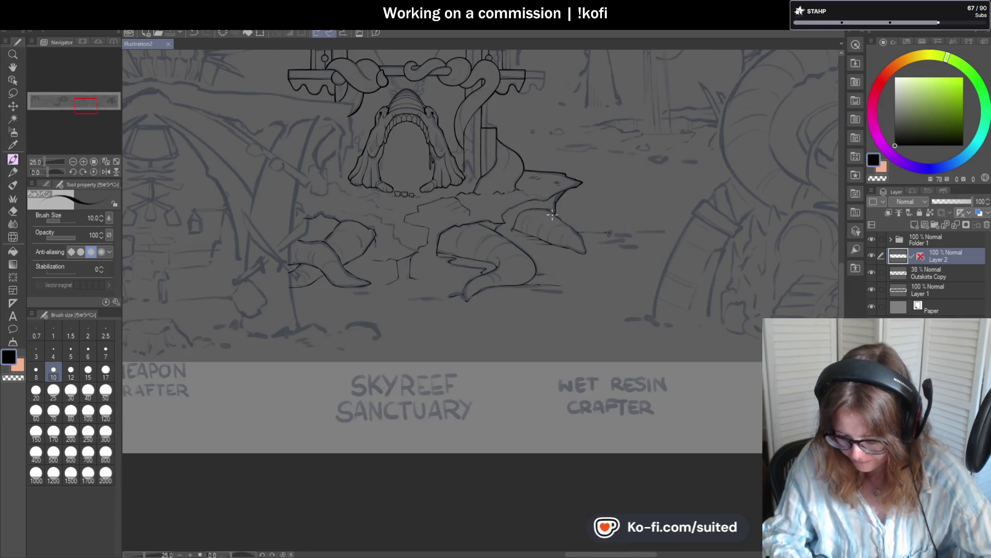
scroll(454, 176, up, 3)
scroll(470, 171, up, 3)
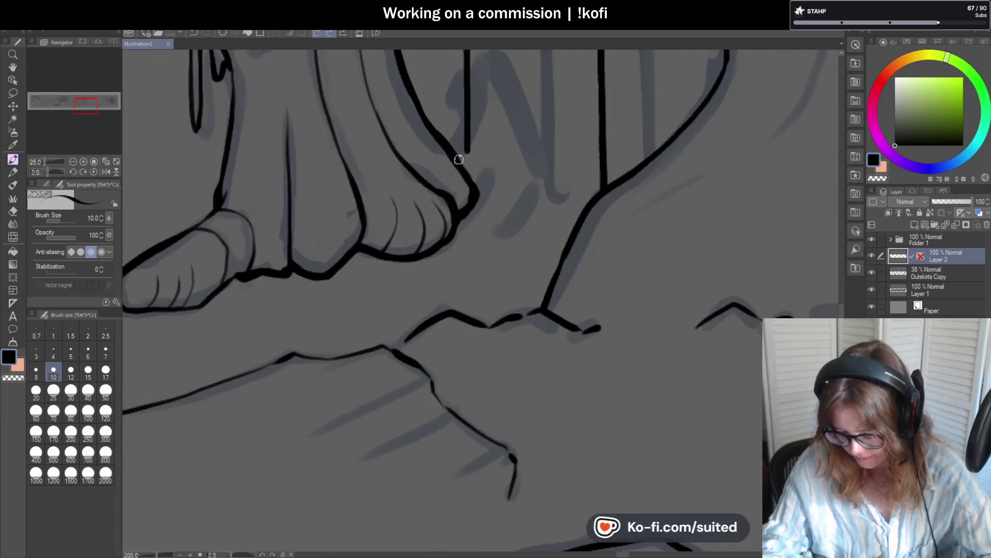
drag(472, 194, 479, 205)
drag(466, 141, 468, 171)
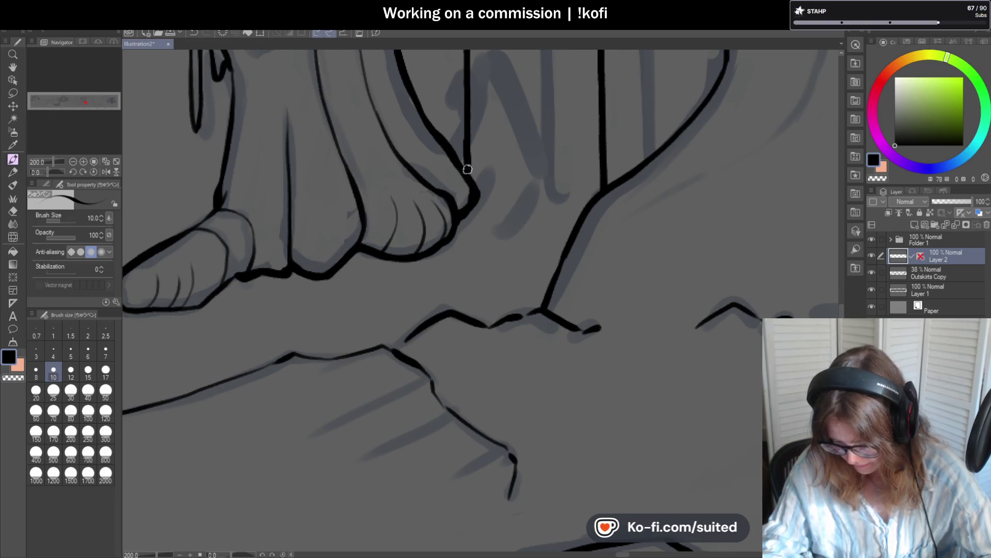
scroll(460, 230, down, 6)
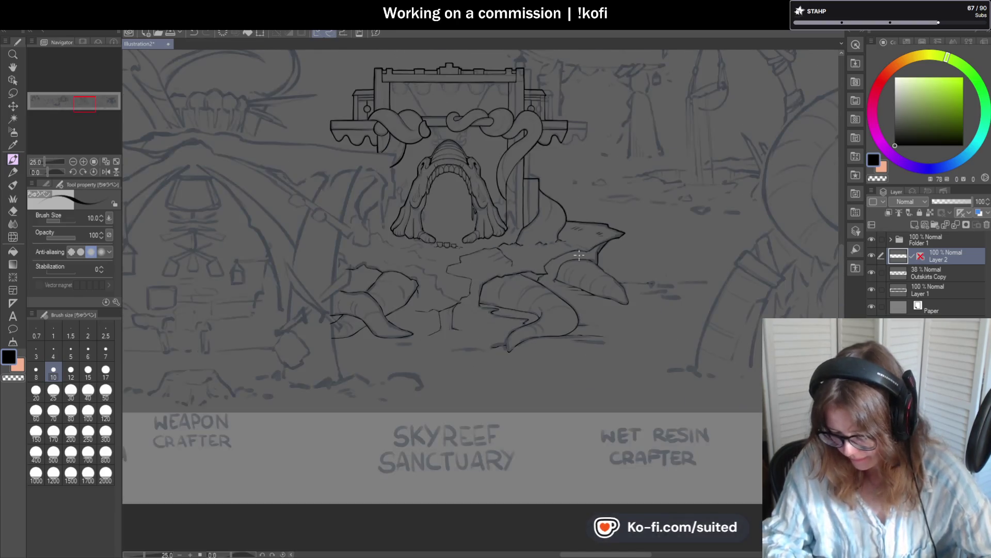
key(ctrl+s)
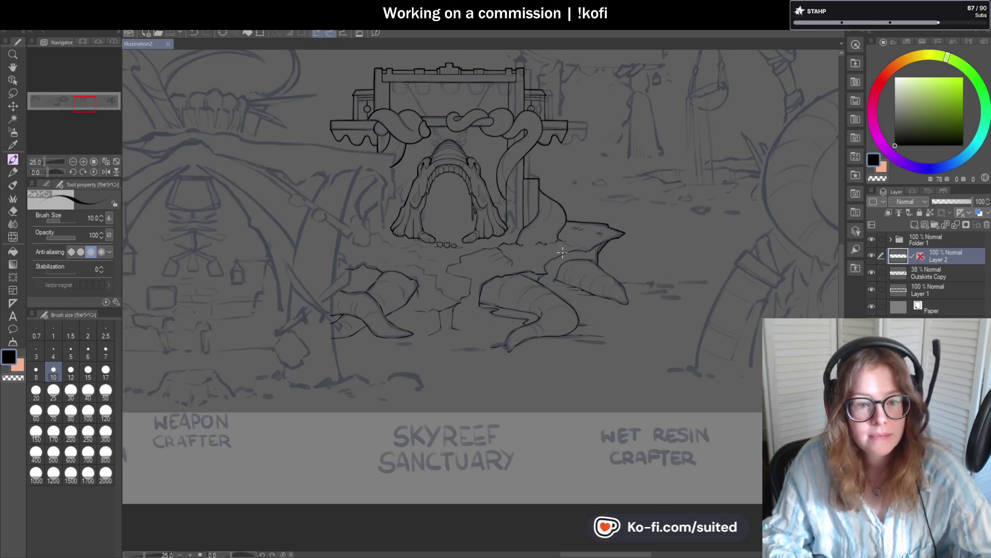
Step: Add hatch marks near the fin and a line rising up-right from the foot outline
scroll(568, 259, up, 3)
scroll(551, 251, up, 2)
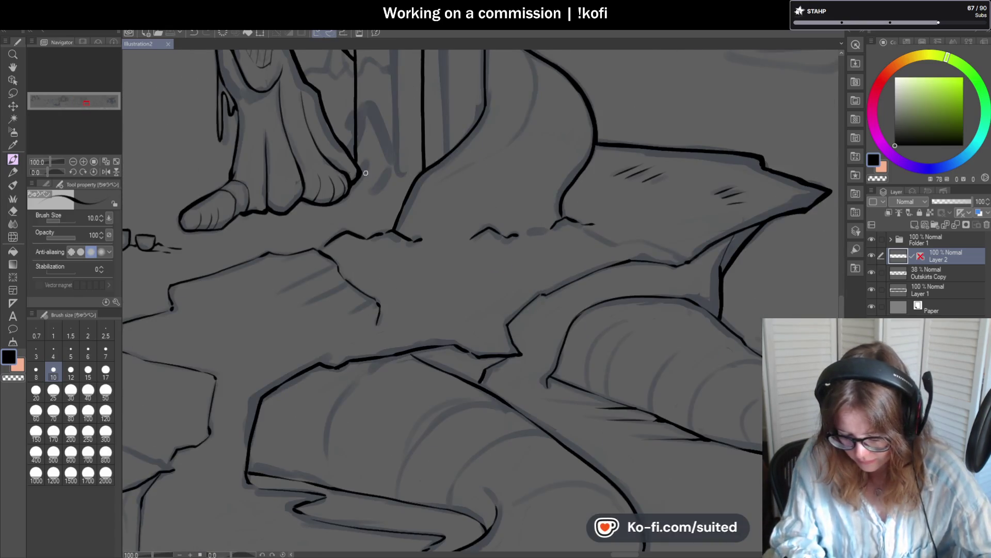
scroll(417, 172, up, 1)
drag(344, 168, 343, 178)
drag(387, 161, 373, 180)
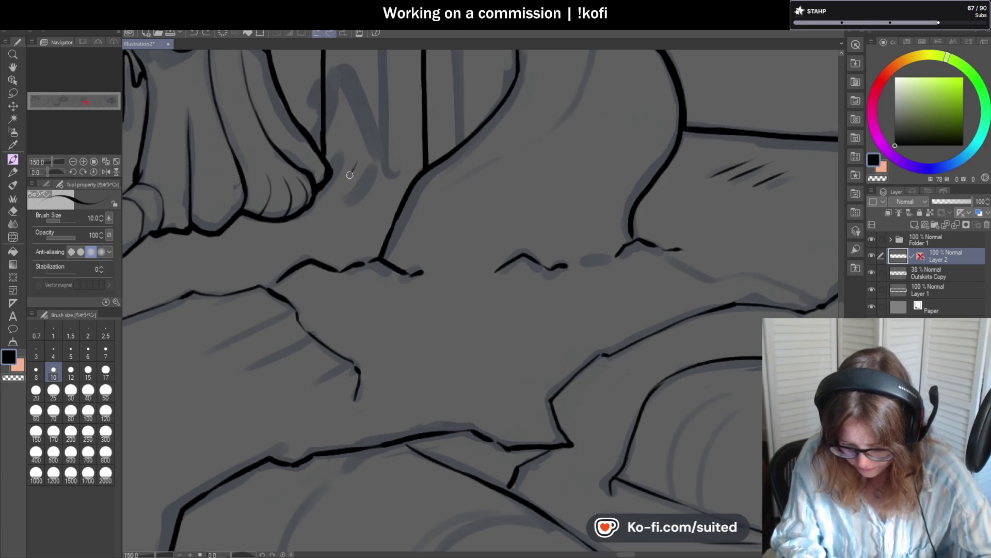
mouse_move(347, 170)
mouse_down()
mouse_move(387, 152)
mouse_move(361, 175)
mouse_move(379, 183)
mouse_up()
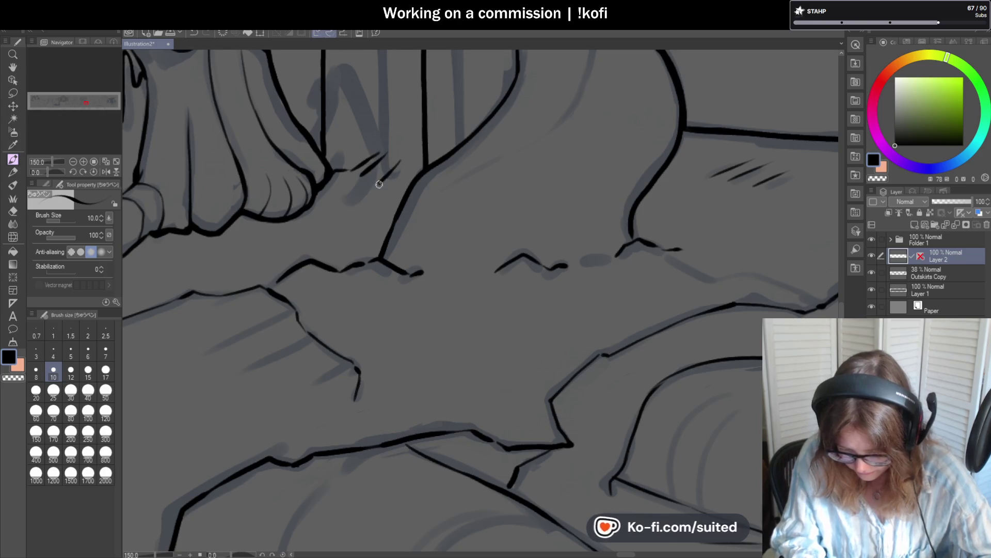
scroll(458, 187, down, 5)
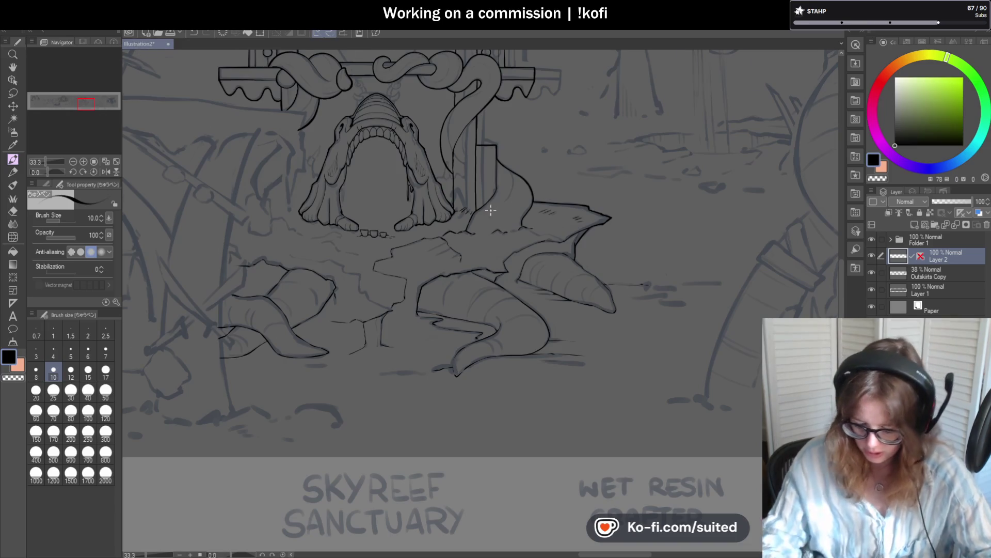
scroll(491, 209, up, 4)
Step: Erase the hatch strokes with transparent colour and re-ink the foot's line junction in black
mouse_move(385, 231)
mouse_down()
mouse_move(412, 211)
mouse_move(408, 240)
mouse_move(451, 217)
mouse_move(447, 243)
mouse_up()
key(c)
mouse_move(382, 159)
mouse_down()
mouse_move(364, 198)
mouse_move(369, 165)
mouse_move(368, 211)
mouse_up()
key(c)
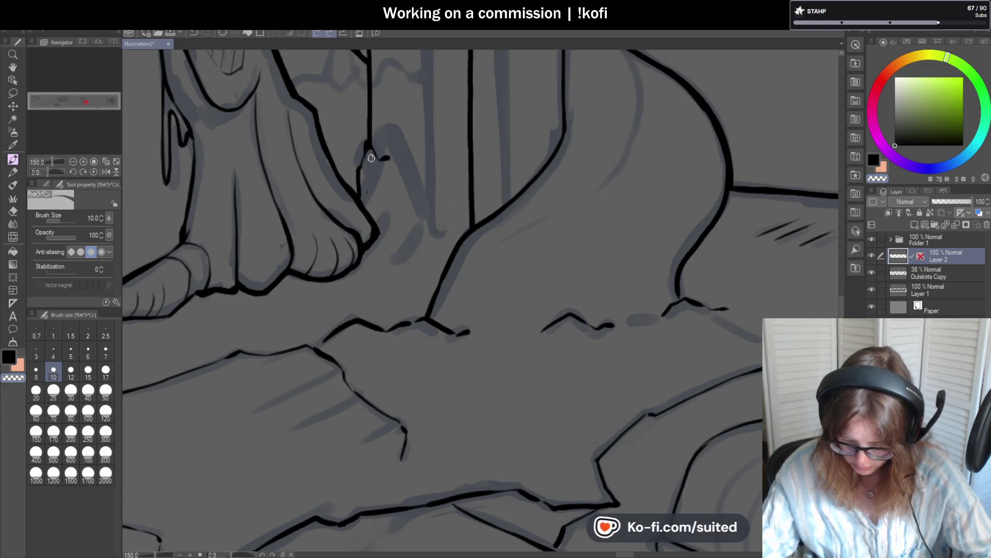
mouse_move(367, 142)
mouse_down()
mouse_move(363, 166)
mouse_move(445, 209)
mouse_move(472, 189)
mouse_move(478, 225)
mouse_up()
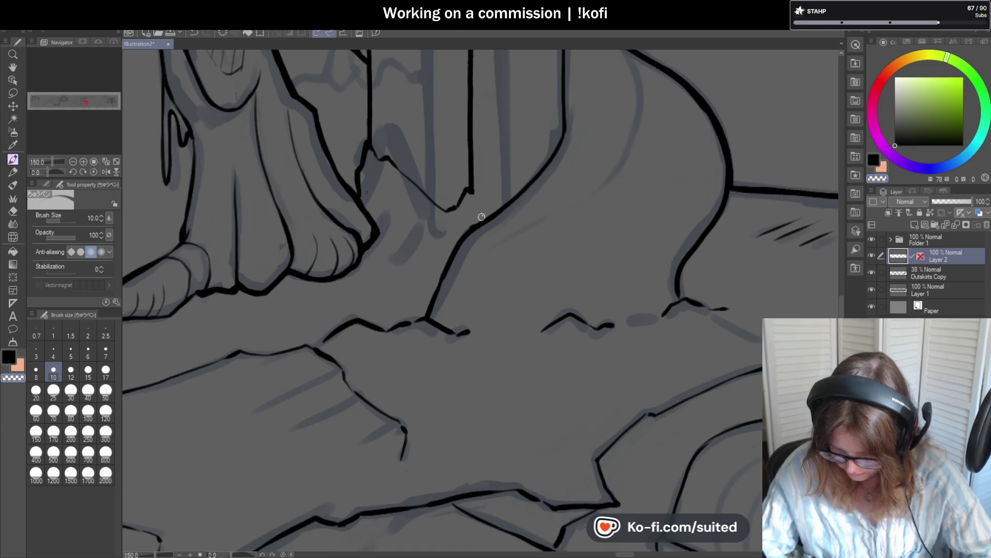
key(c)
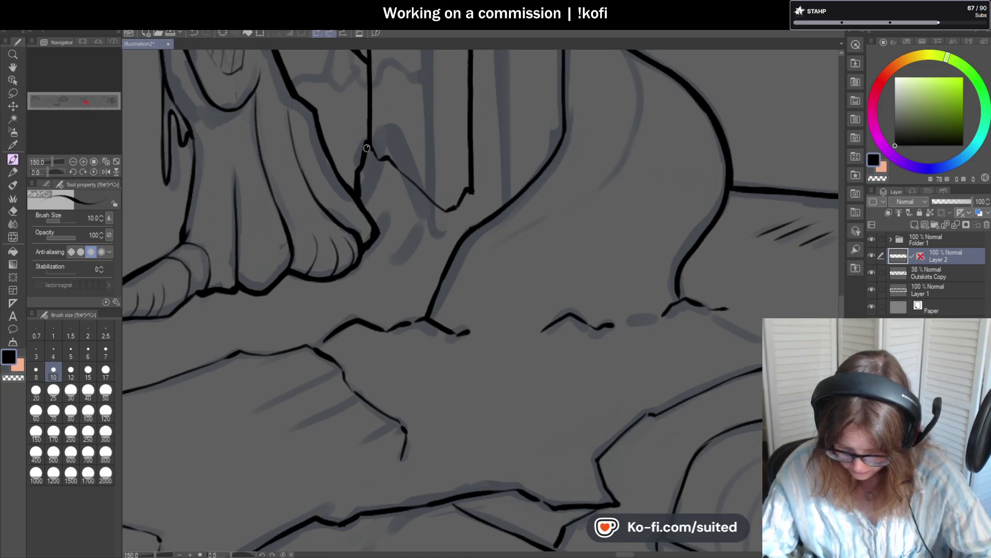
mouse_move(379, 157)
mouse_down()
mouse_move(387, 190)
mouse_move(490, 193)
mouse_move(493, 213)
mouse_up()
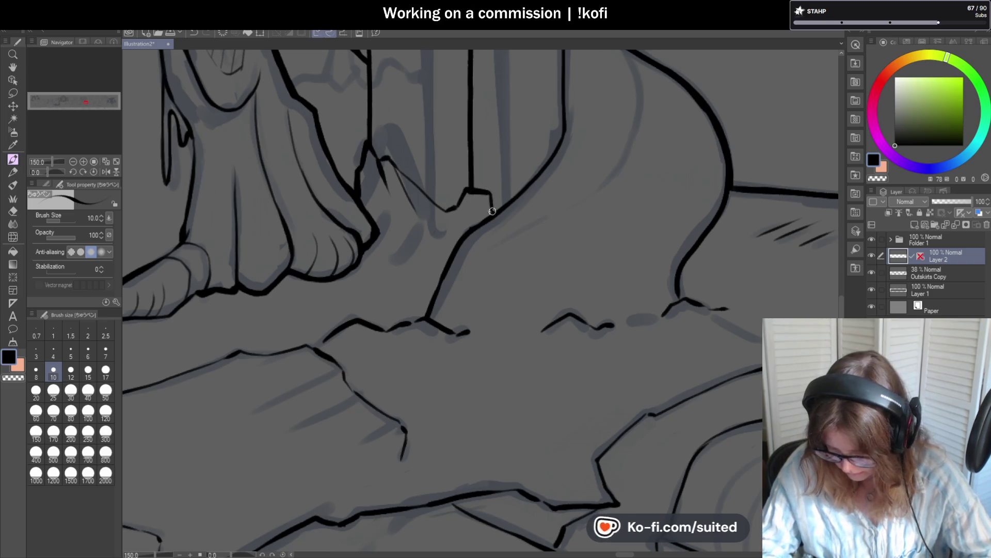
Step: Ink the post's long vertical line and save the illustration with Ctrl+S
scroll(460, 190, down, 4)
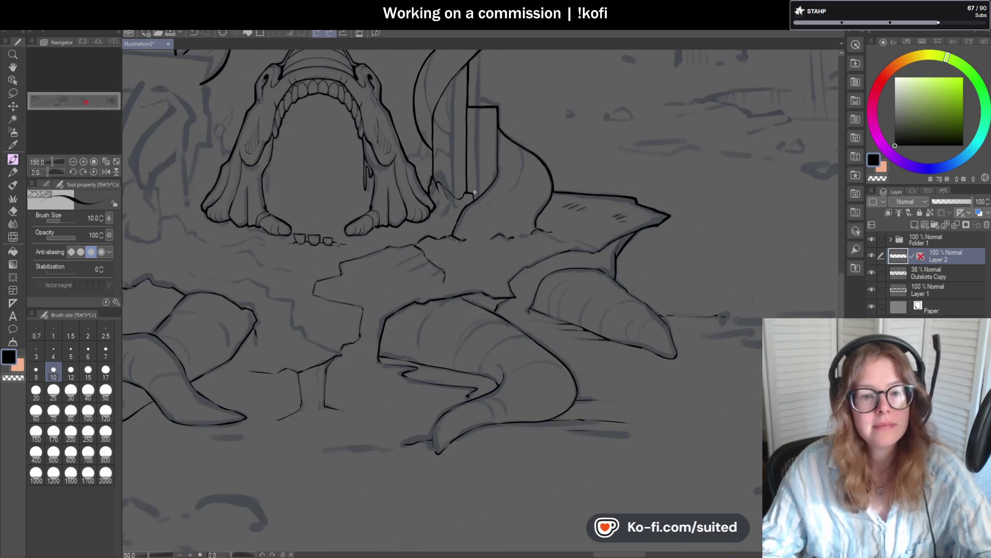
scroll(490, 198, down, 2)
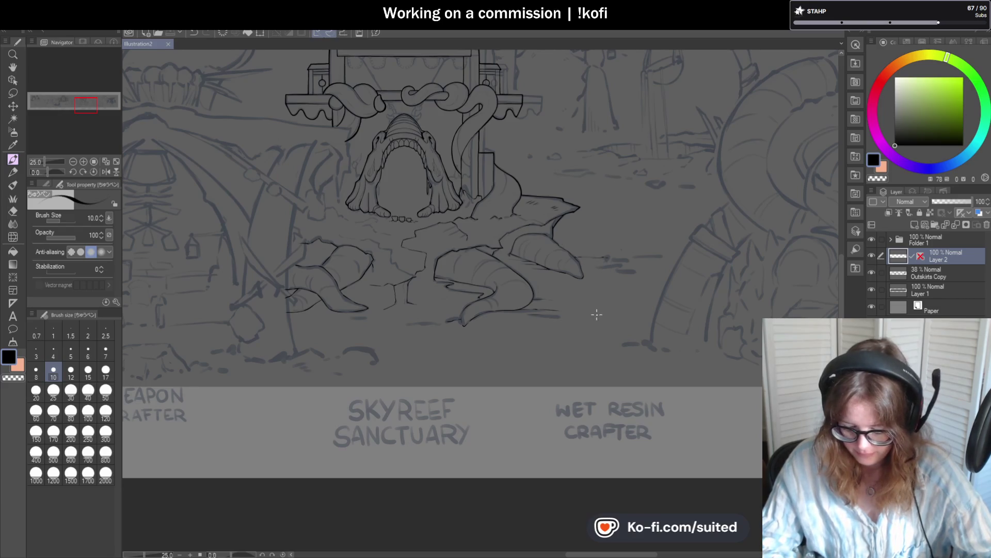
scroll(590, 277, up, 1)
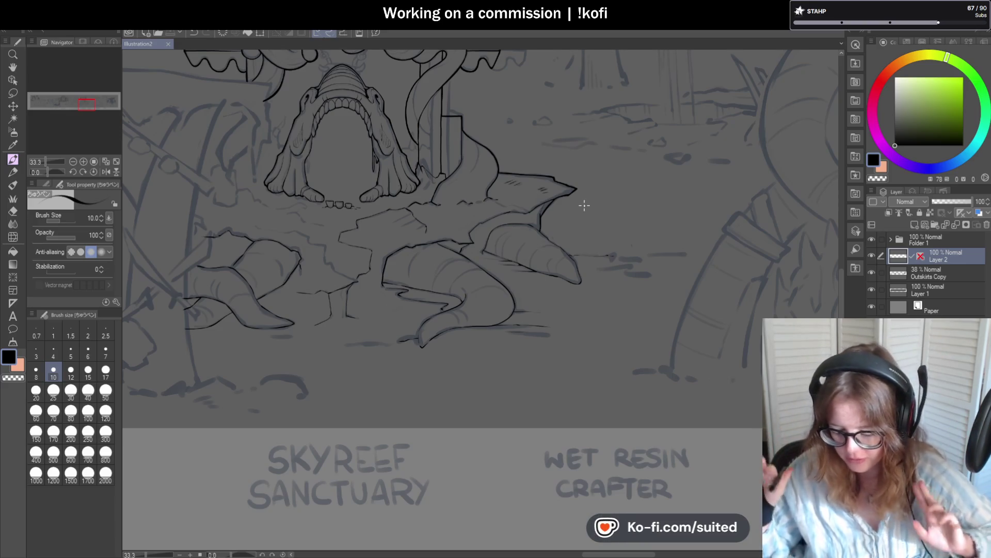
scroll(448, 77, up, 4)
drag(426, 115, 408, 268)
scroll(425, 184, down, 4)
scroll(412, 152, up, 2)
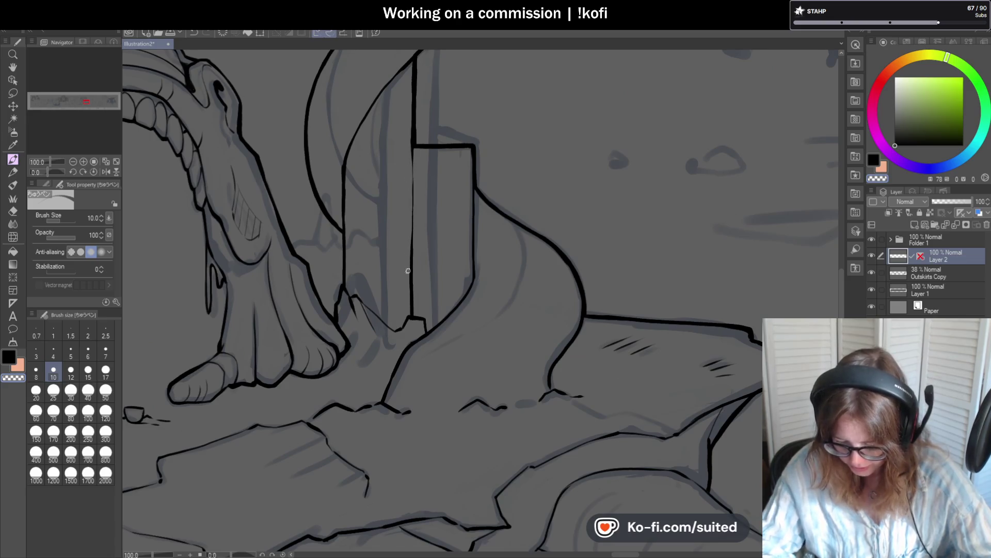
key(ctrl+s)
Step: Redraw the post line below the box darker, toggling to transparent and back to black
drag(412, 147, 412, 251)
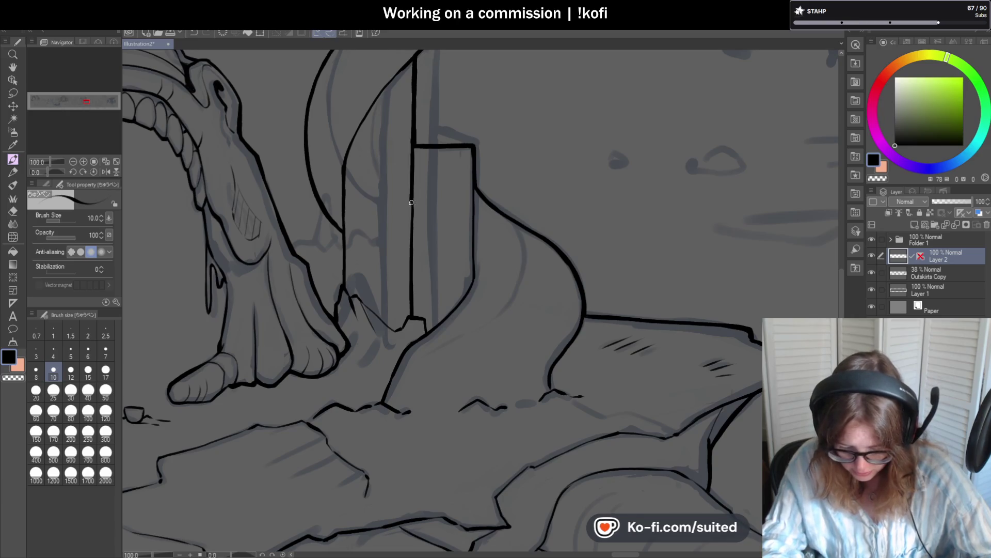
key(c)
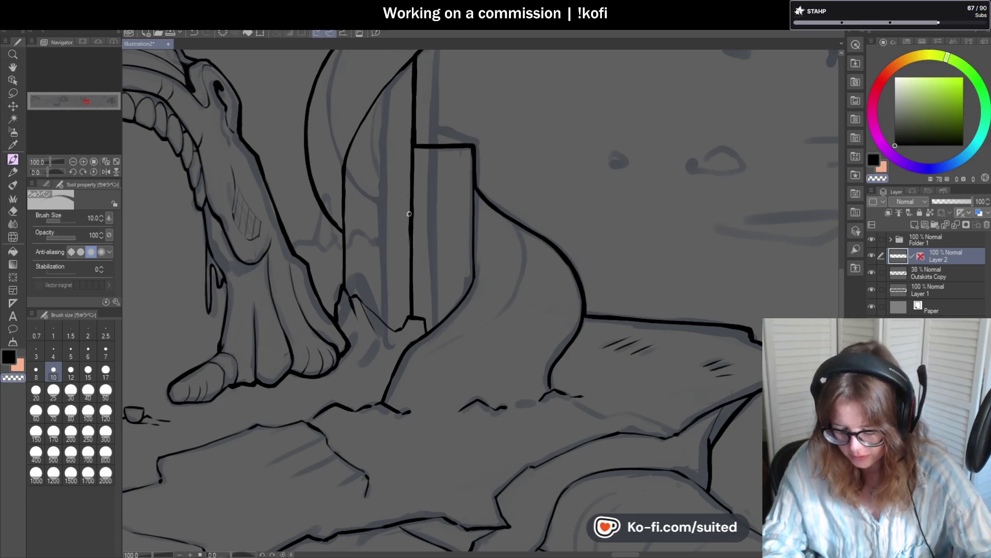
key(c)
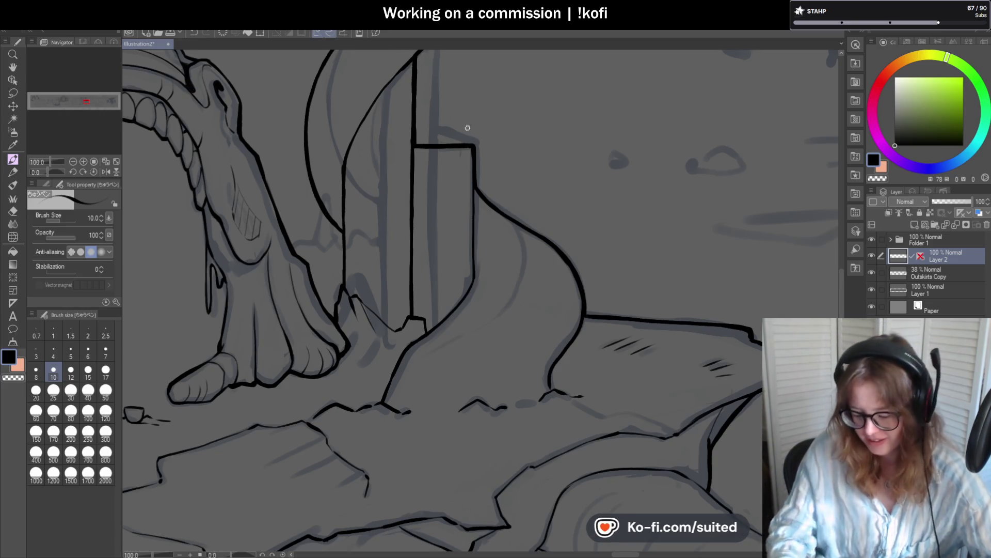
scroll(423, 146, up, 3)
scroll(462, 142, down, 5)
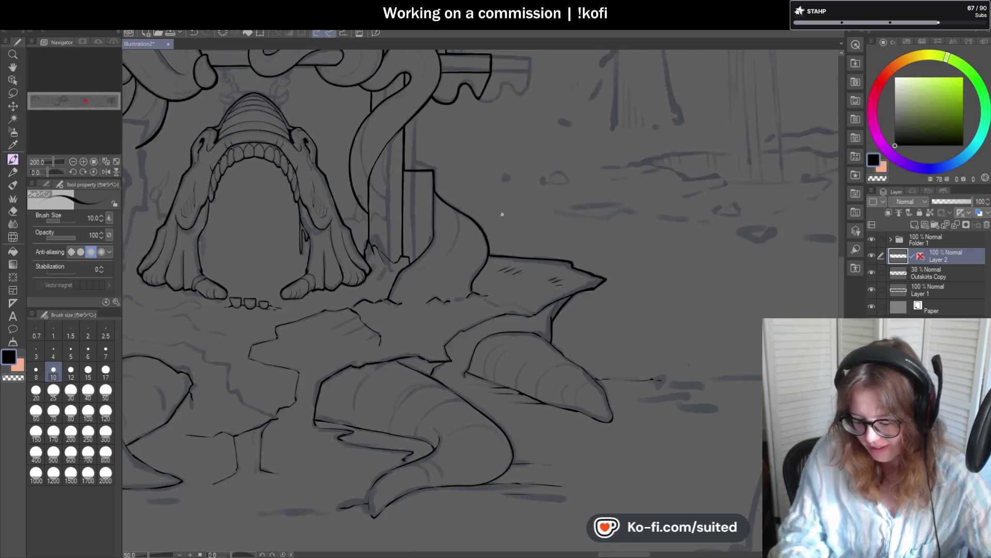
Step: Re-ink the fin's outline and extend it down to the ground junction
scroll(583, 255, up, 1)
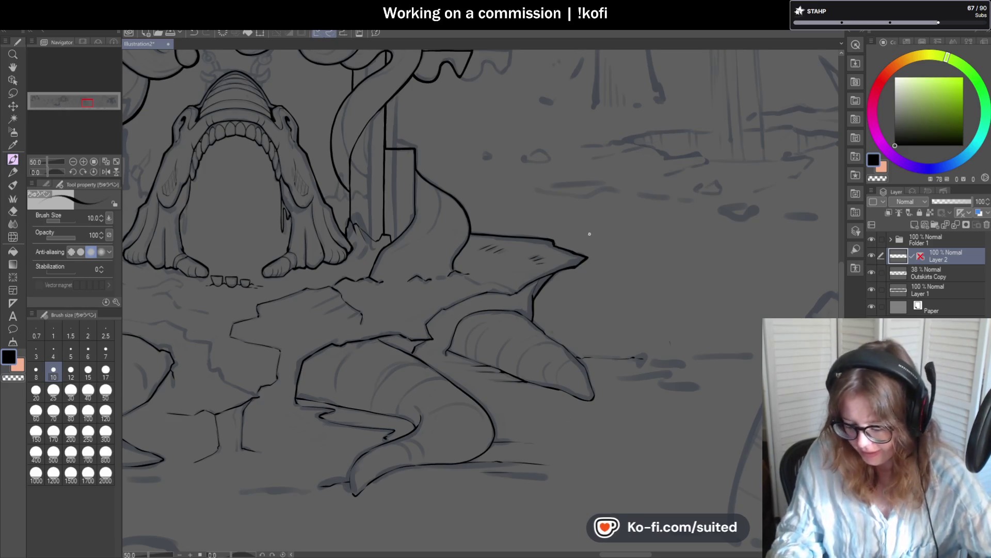
scroll(470, 235, up, 4)
drag(472, 221, 445, 270)
drag(406, 335, 409, 357)
Step: Thicken the fin's edge and its short junction line, then save with Ctrl+S
scroll(429, 330, down, 4)
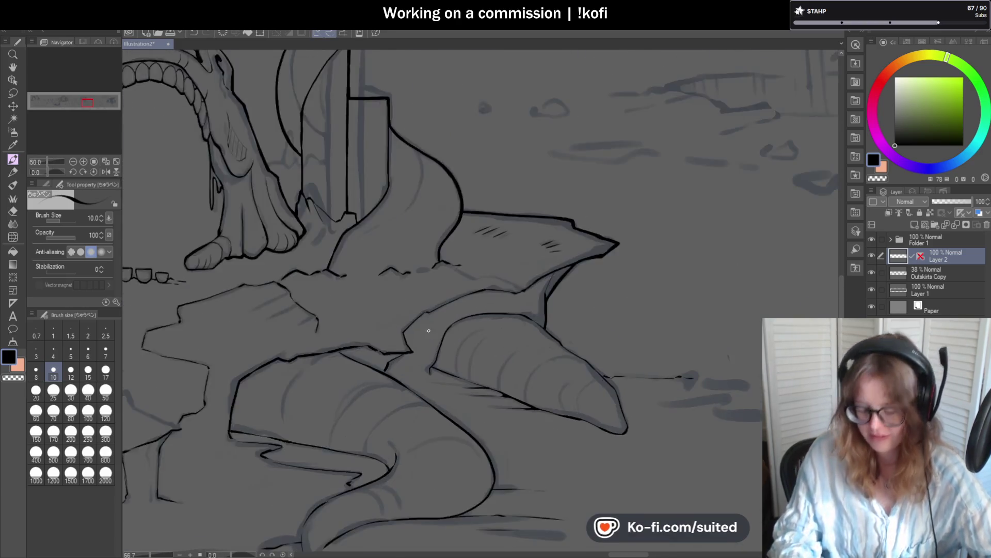
scroll(428, 331, up, 2)
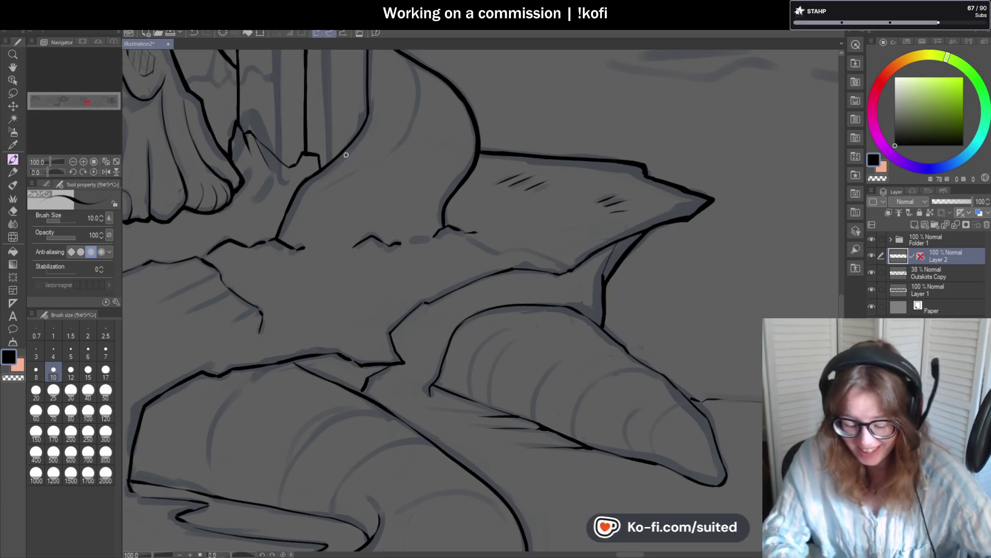
scroll(289, 180, up, 2)
mouse_move(327, 145)
mouse_down()
mouse_move(290, 184)
mouse_move(263, 259)
mouse_up()
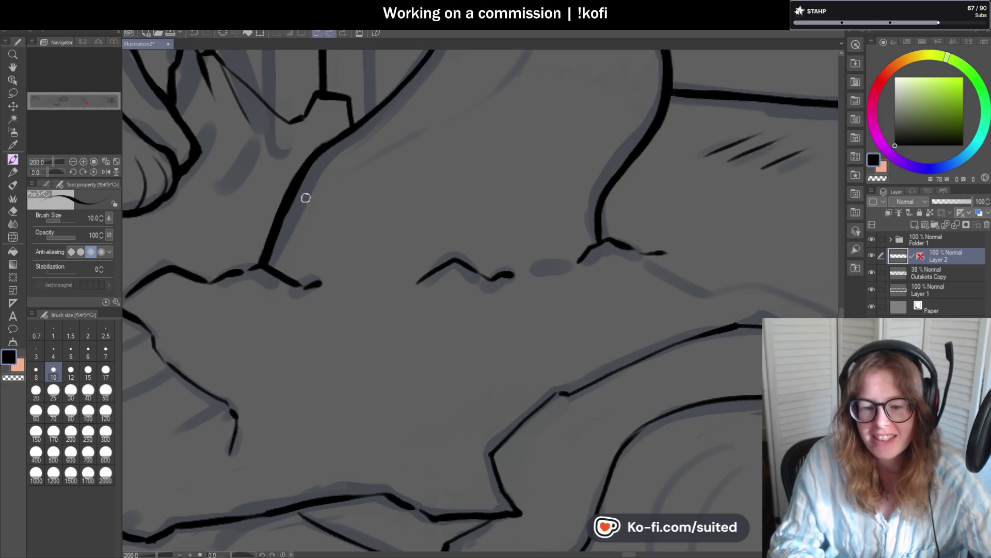
scroll(295, 212, down, 1)
scroll(291, 184, up, 1)
drag(291, 184, 325, 160)
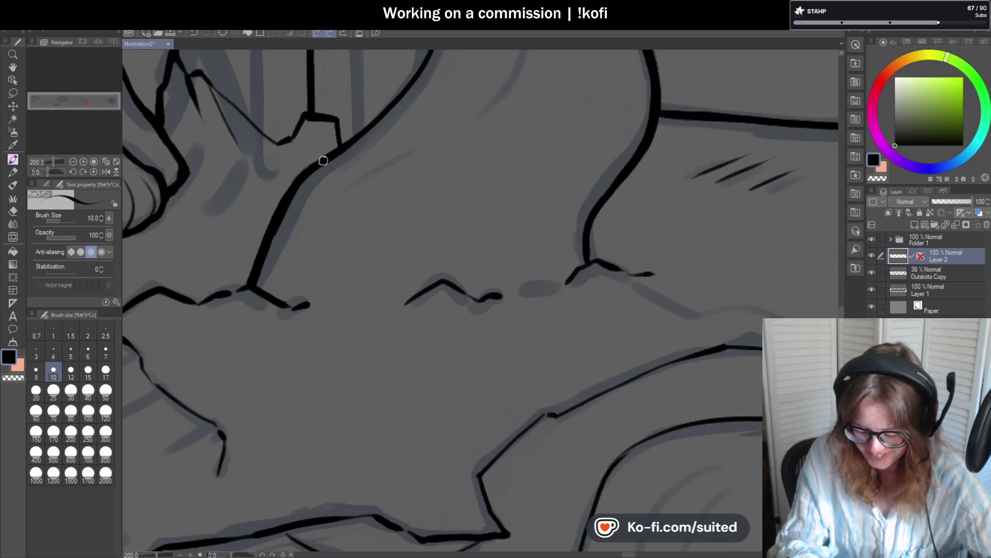
key(ctrl+s)
scroll(370, 264, down, 5)
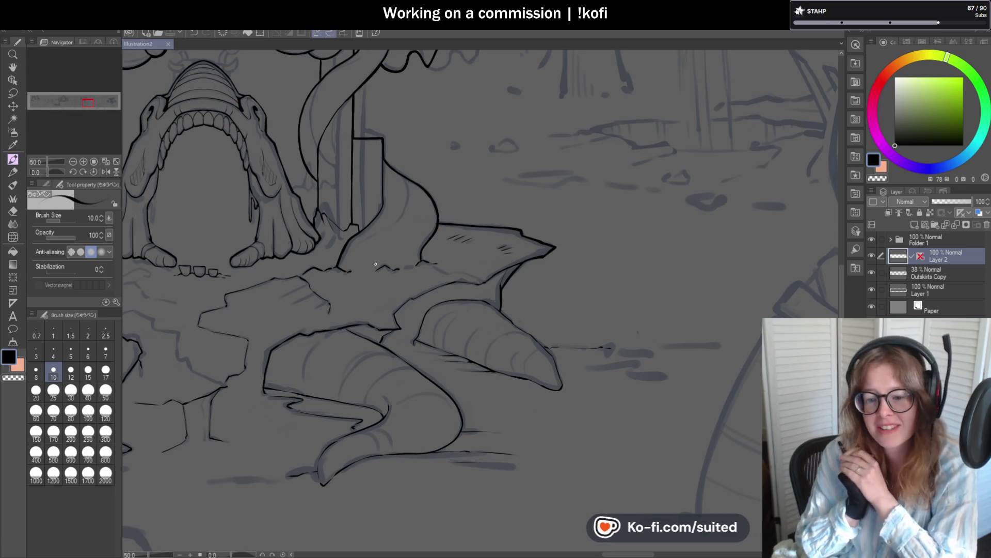
scroll(560, 203, down, 2)
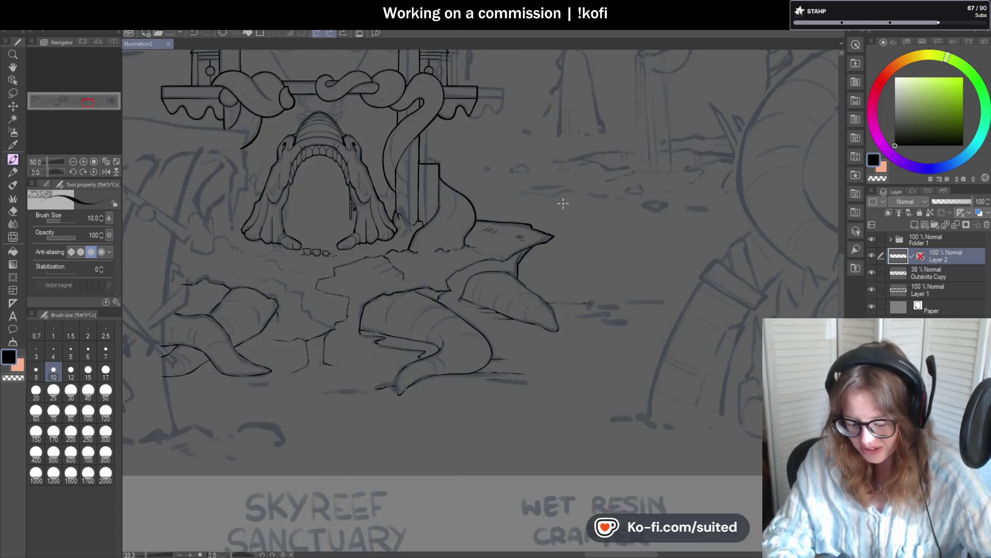
Step: Ink the beam across the left window, undoing the first misplaced stroke
scroll(305, 129, up, 6)
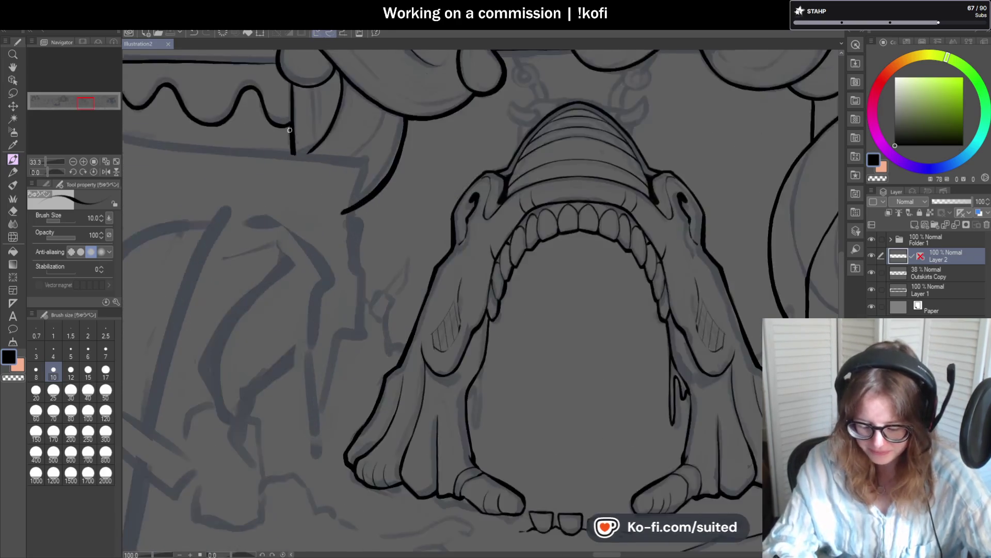
scroll(293, 163, down, 3)
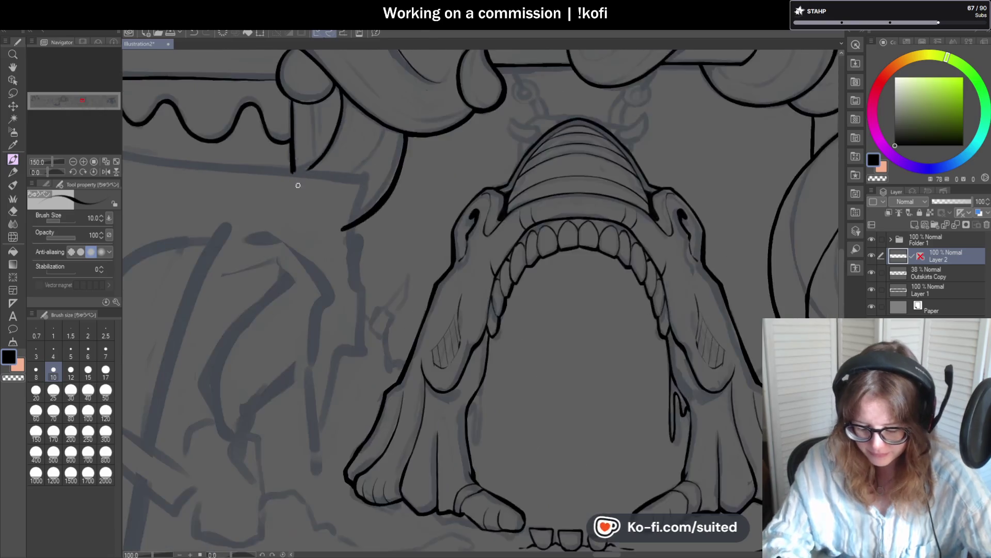
scroll(266, 110, up, 7)
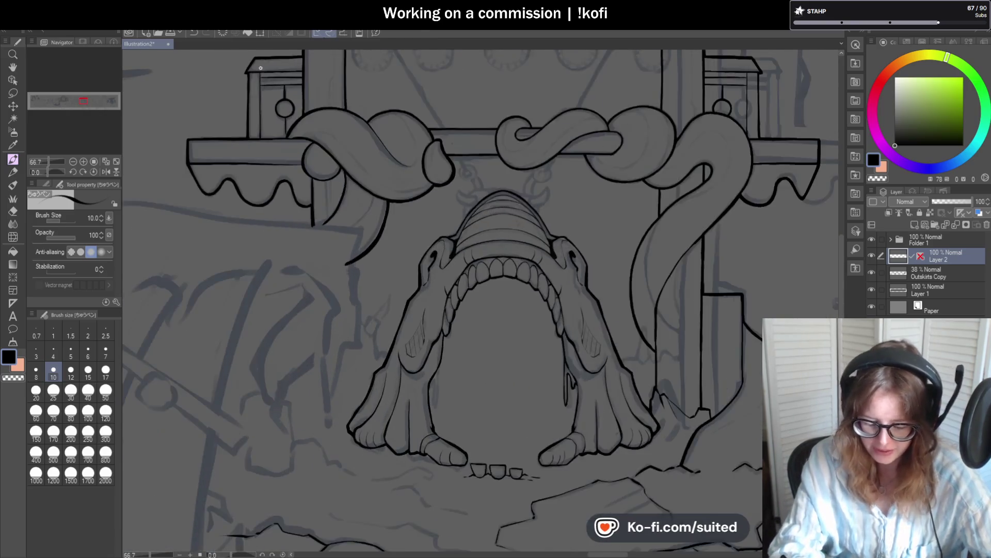
scroll(258, 147, down, 2)
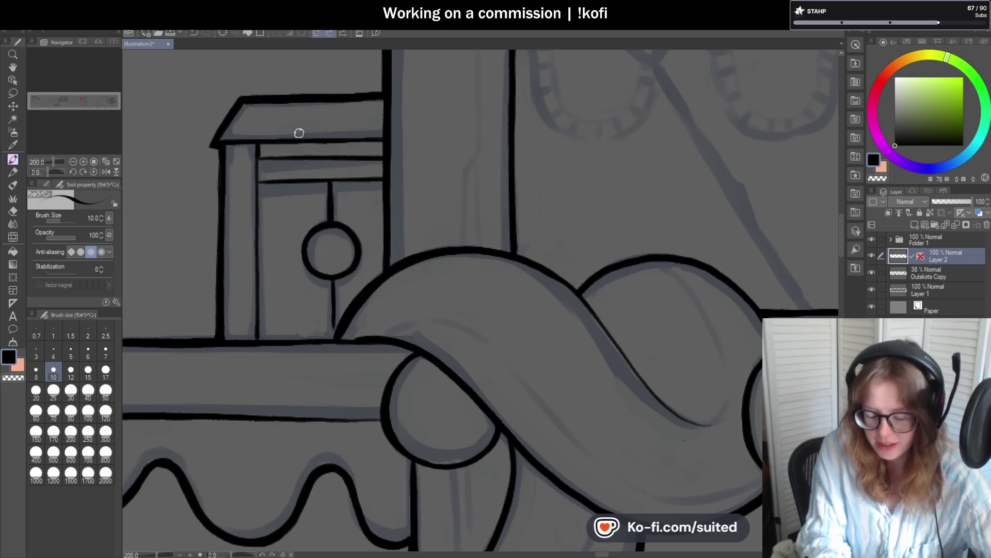
scroll(274, 147, up, 2)
drag(243, 162, 475, 155)
key(ctrl+z)
drag(237, 165, 496, 165)
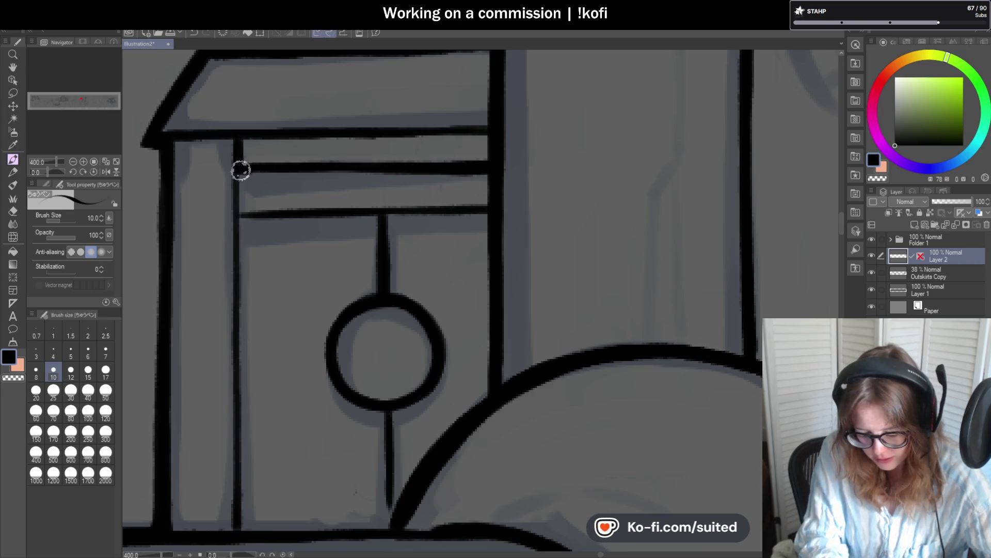
Step: Ink the horizontal beam across the right window
scroll(239, 165, down, 5)
scroll(717, 206, up, 5)
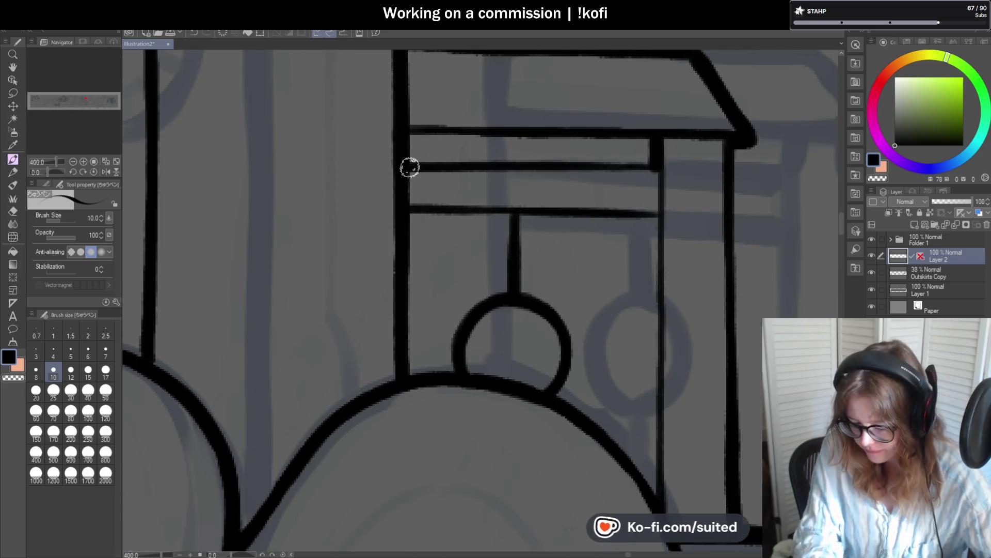
drag(410, 165, 664, 164)
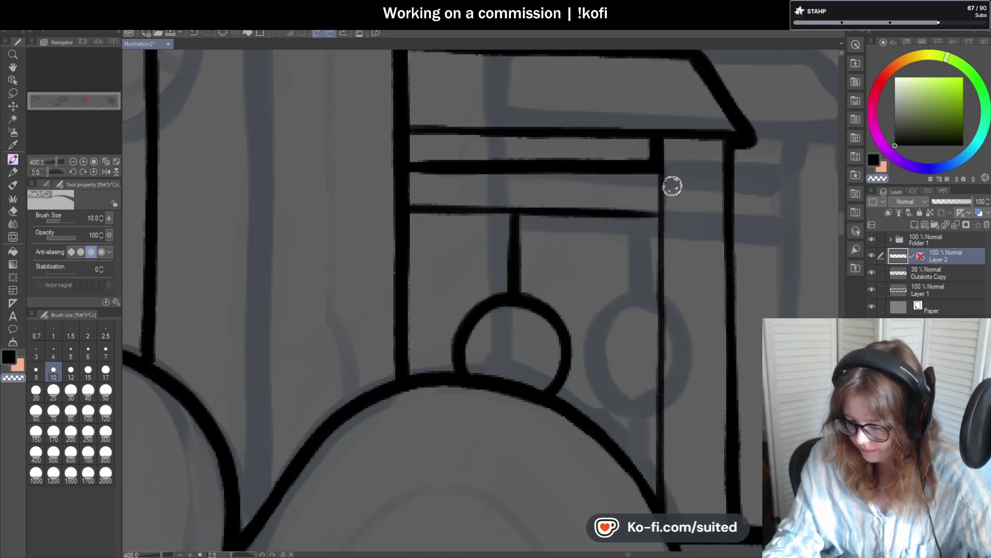
scroll(456, 196, down, 10)
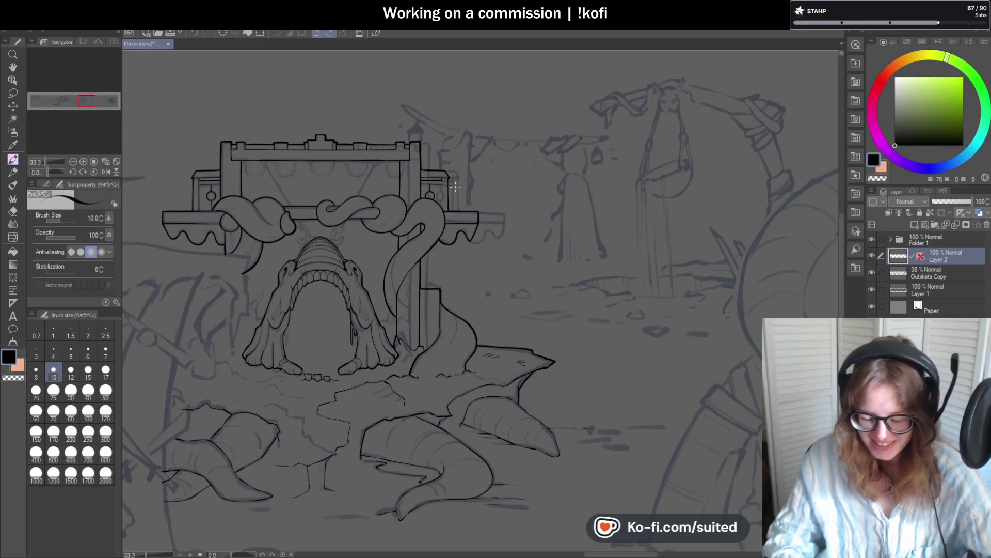
Step: Trace the upper tower's right edge in one pen stroke, then zoom back out
scroll(464, 170, down, 1)
scroll(463, 171, up, 6)
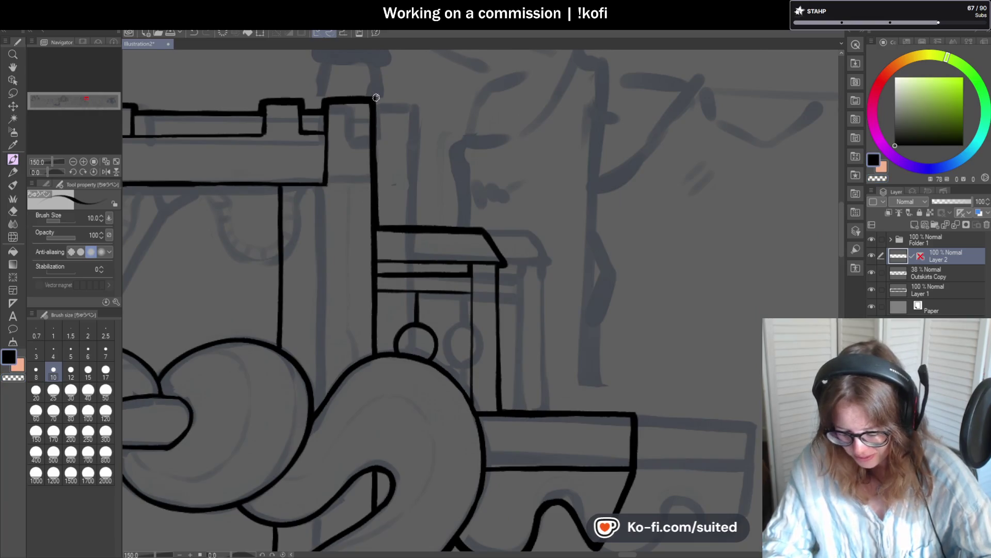
drag(372, 98, 376, 224)
scroll(388, 197, down, 4)
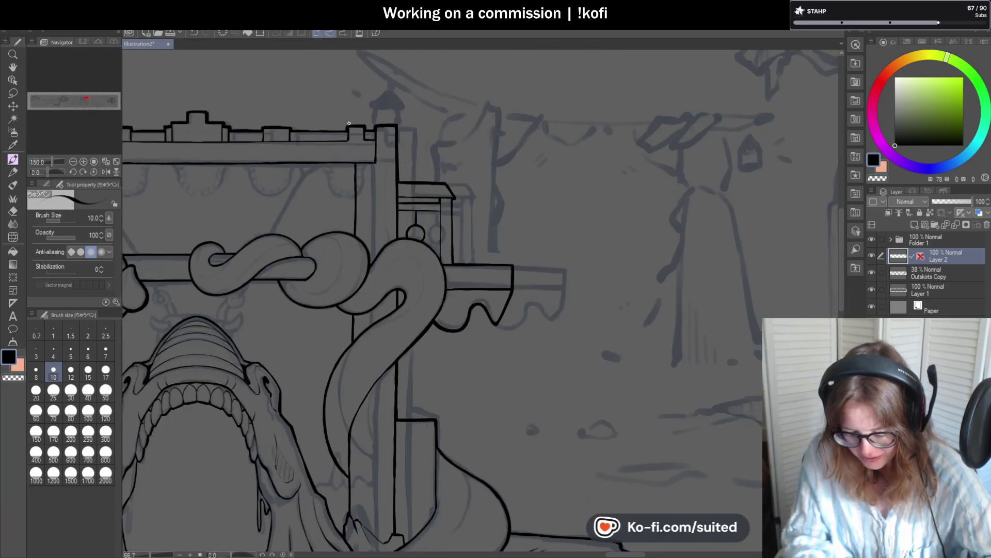
scroll(352, 133, up, 2)
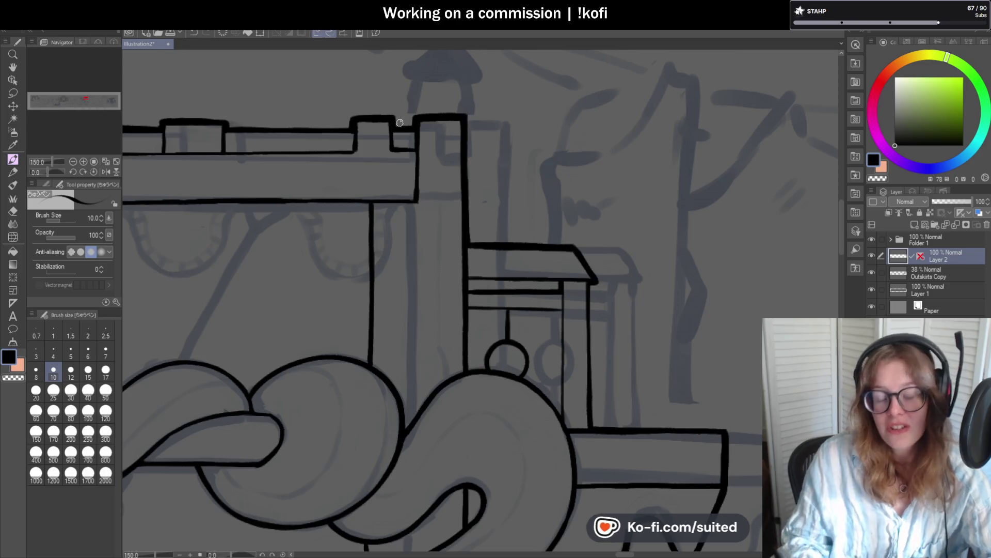
scroll(538, 133, down, 2)
scroll(218, 152, up, 3)
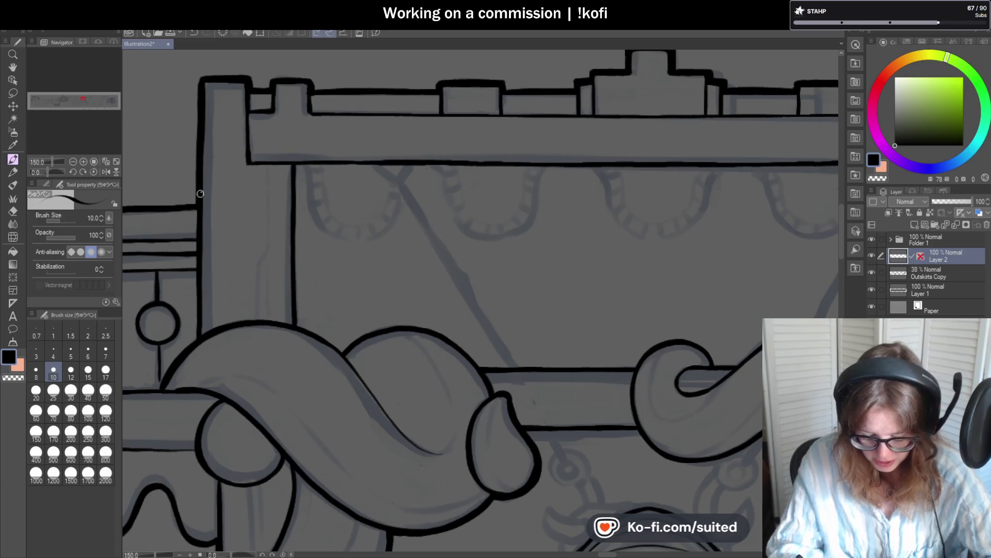
scroll(358, 216, down, 2)
scroll(358, 216, down, 2)
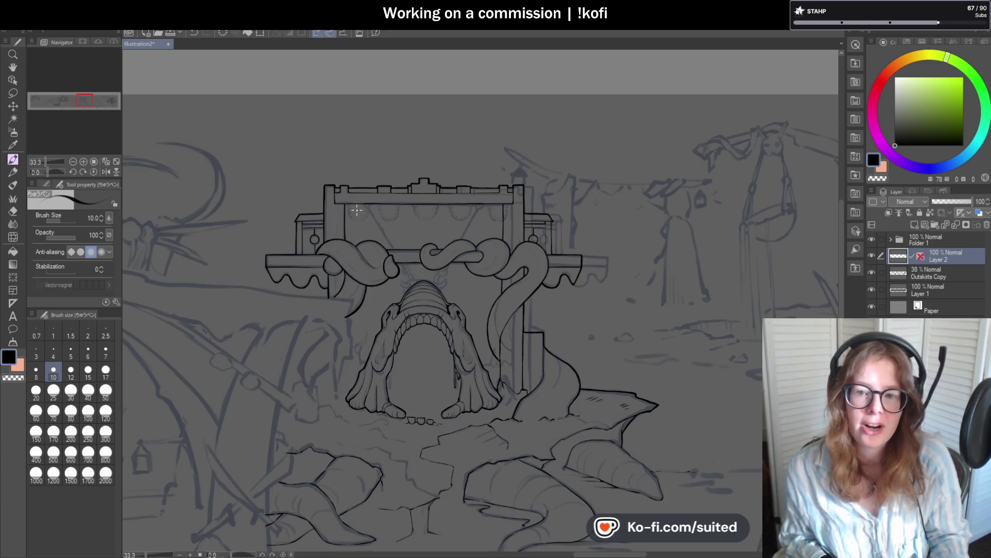
scroll(392, 262, down, 1)
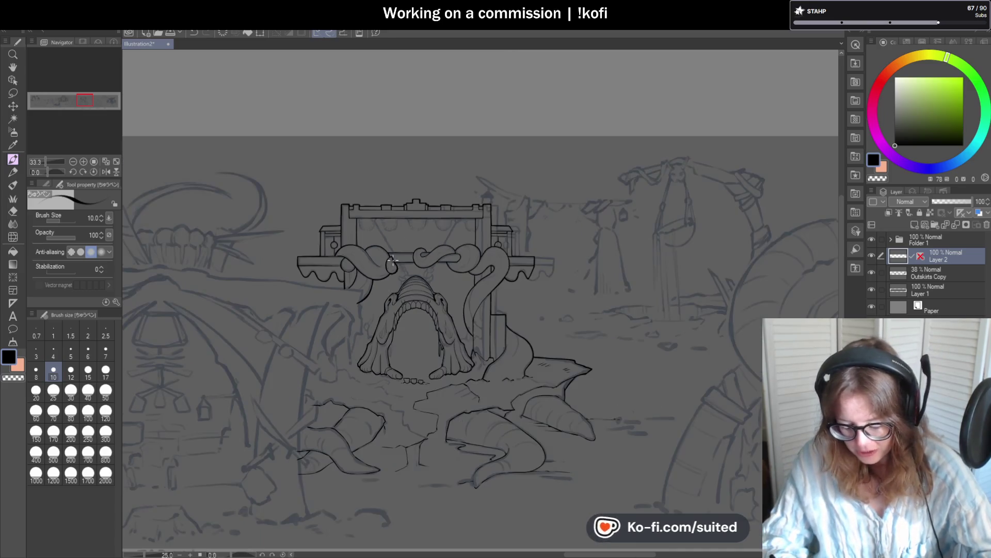
Step: Ink the knot's top curve across the crossbar as one thick stroke, redoing two failed attempts
scroll(523, 281, up, 1)
scroll(423, 290, up, 8)
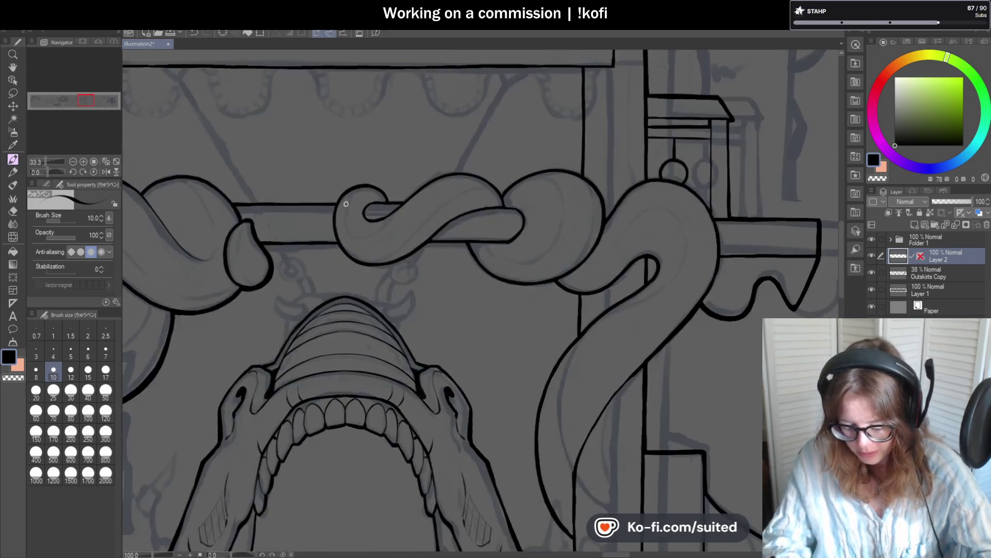
drag(327, 195, 491, 162)
key(ctrl+z)
mouse_move(532, 202)
mouse_down()
mouse_move(516, 175)
mouse_move(438, 129)
mouse_up()
key(ctrl+z)
mouse_move(524, 200)
mouse_down()
mouse_move(498, 159)
mouse_move(389, 141)
mouse_move(317, 209)
mouse_up()
Step: Thicken the knot's horizontal line and ink along its upper curve
scroll(369, 199, down, 3)
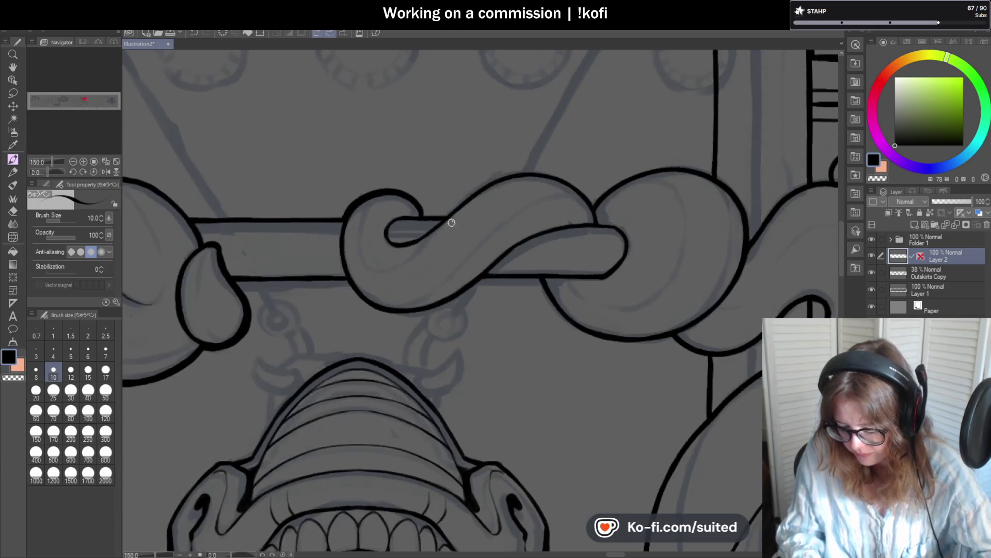
scroll(405, 211, up, 3)
drag(405, 210, 477, 212)
scroll(425, 214, down, 3)
scroll(394, 237, up, 3)
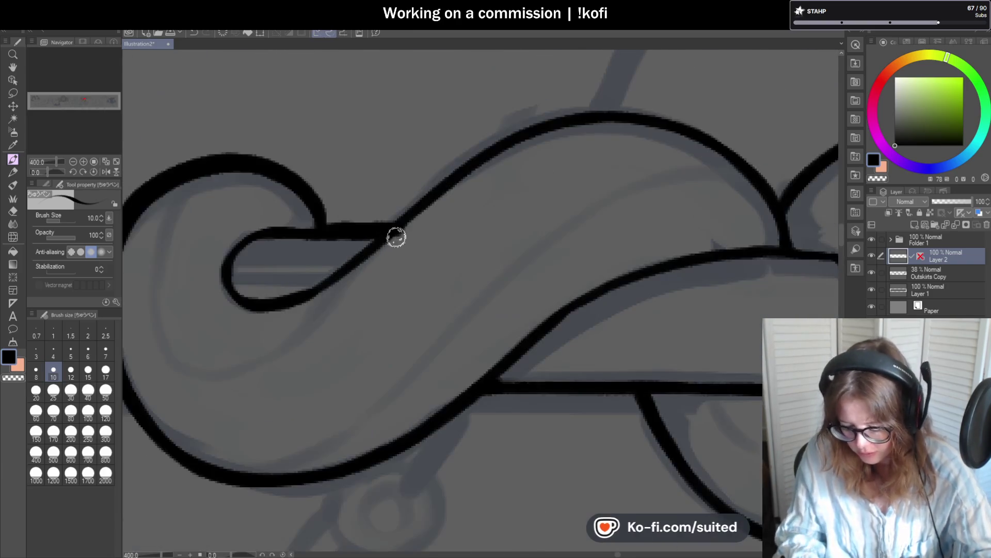
mouse_move(380, 235)
mouse_down()
mouse_move(465, 164)
mouse_move(708, 141)
mouse_up()
Step: Ink down the knot's left curve on a rotated canvas, then return the canvas upright
scroll(496, 176, down, 2)
drag(55, 167, 38, 180)
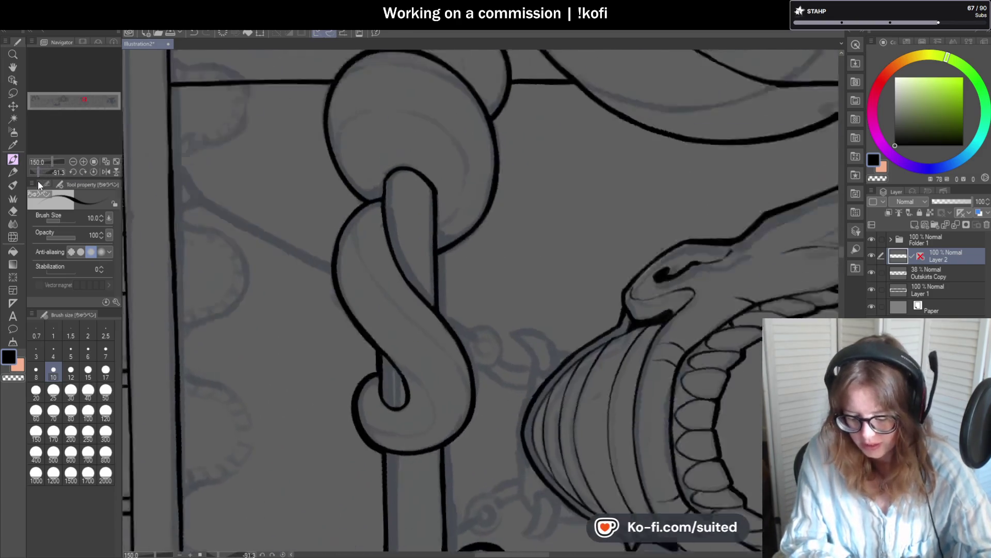
scroll(350, 230, up, 3)
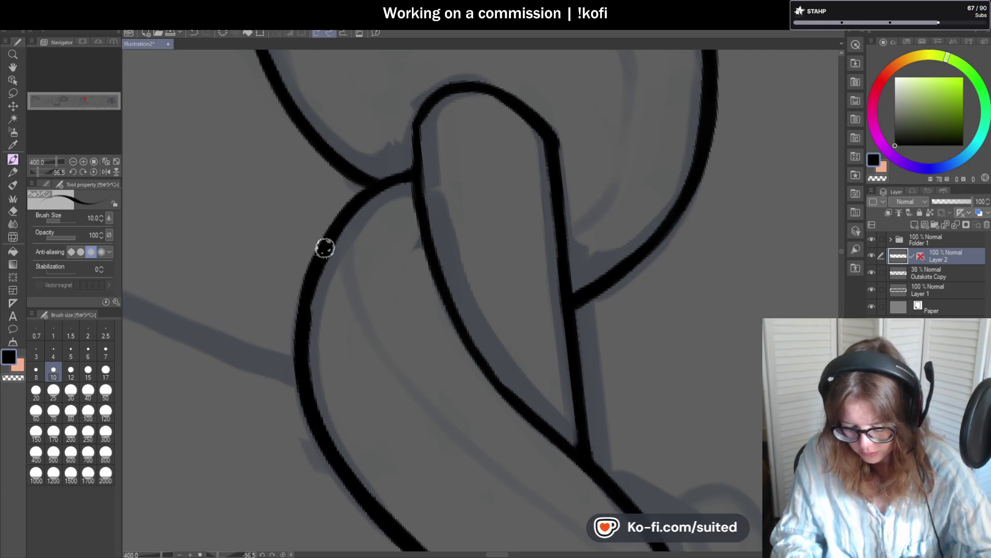
mouse_move(367, 184)
mouse_down()
mouse_move(325, 232)
mouse_move(305, 312)
mouse_up()
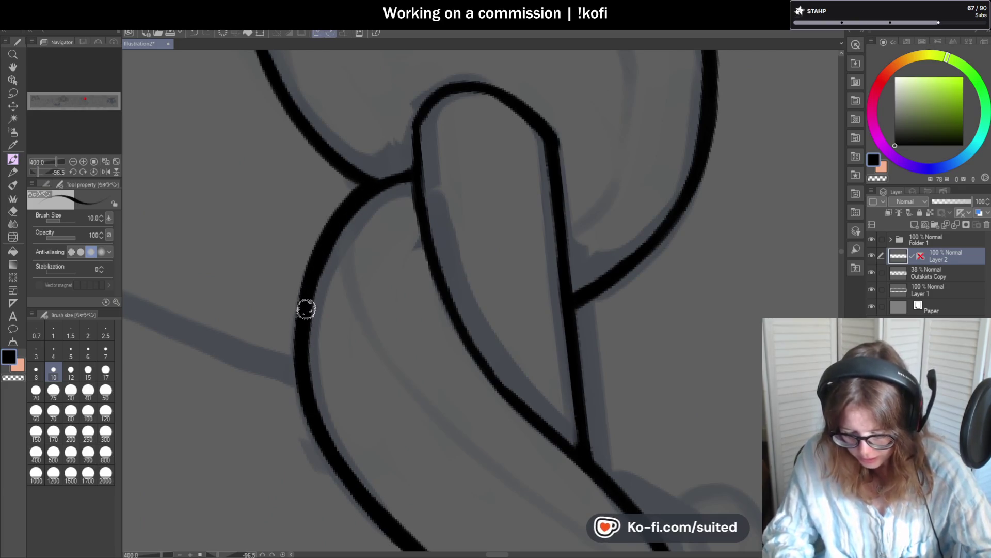
click(94, 171)
Step: Go over the knot's upper curve again to make it darker
scroll(412, 223, down, 3)
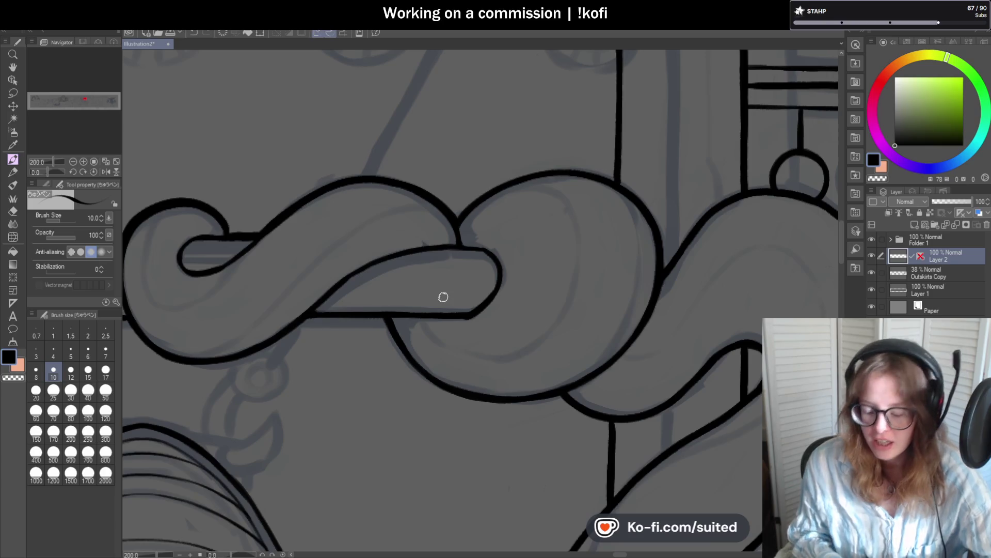
scroll(624, 189, up, 2)
mouse_move(609, 181)
mouse_down()
mouse_move(514, 159)
mouse_move(329, 215)
mouse_move(293, 259)
mouse_up()
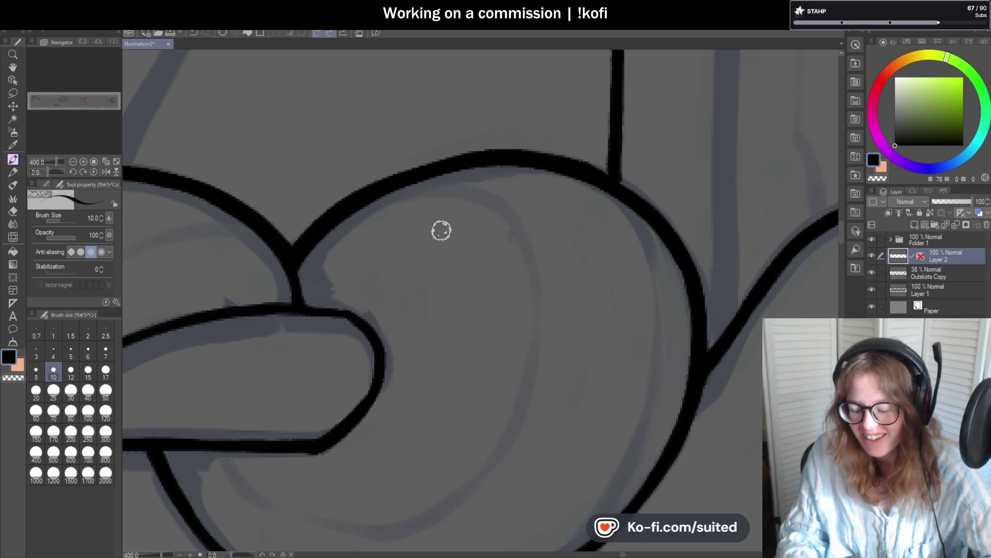
scroll(443, 229, down, 3)
scroll(499, 175, up, 1)
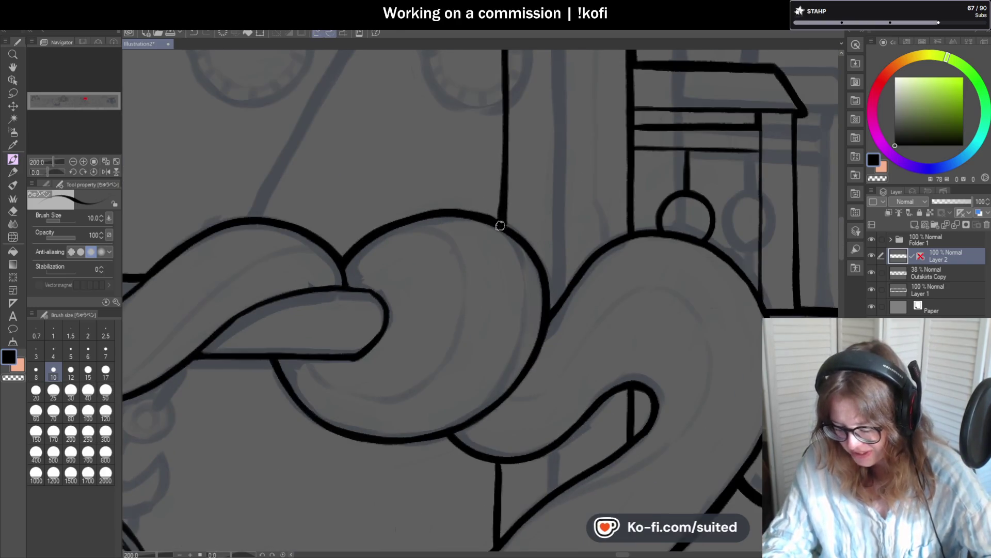
scroll(503, 226, down, 3)
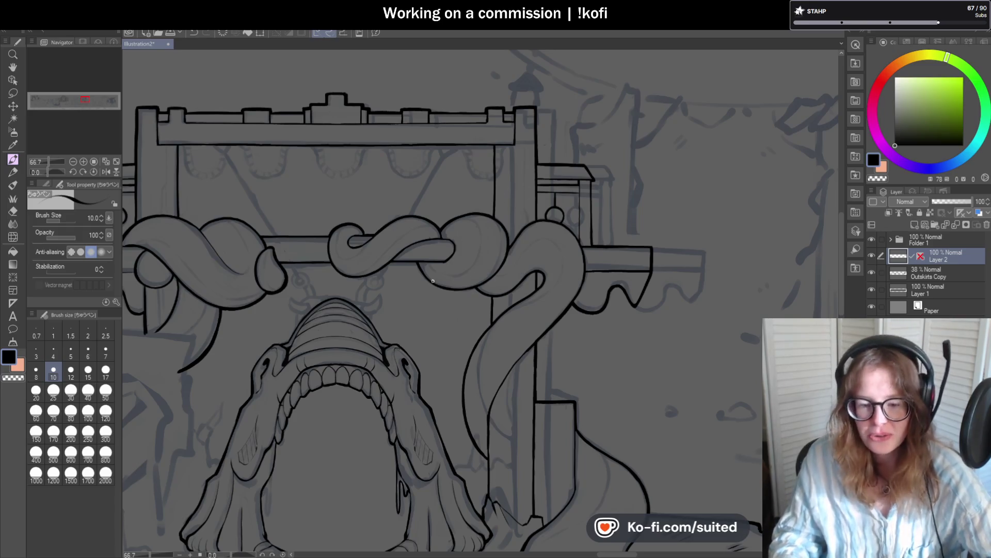
Step: Thicken the side tentacle loop's left and upper-left outline on a rotated canvas, then straighten it
drag(46, 173, 55, 175)
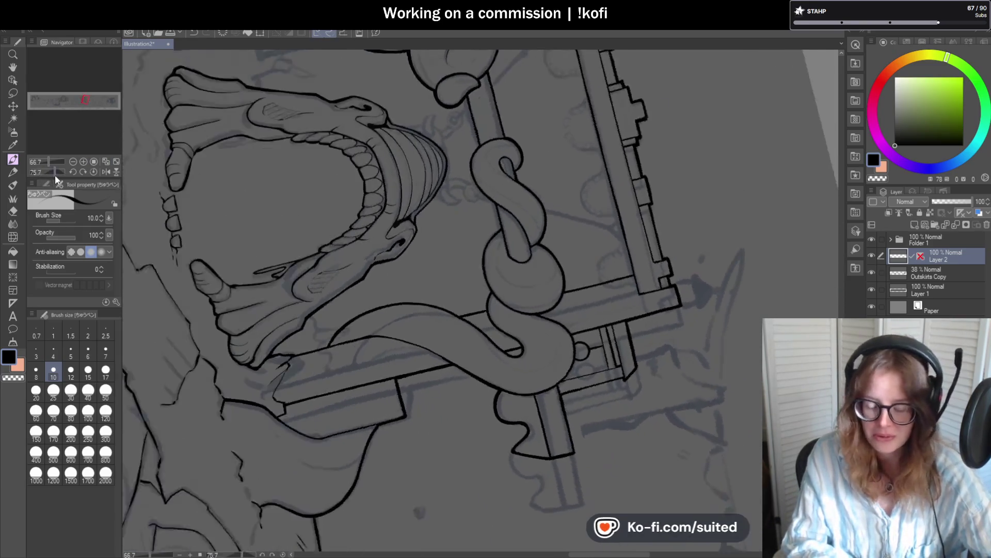
scroll(486, 144, up, 2)
scroll(486, 144, up, 4)
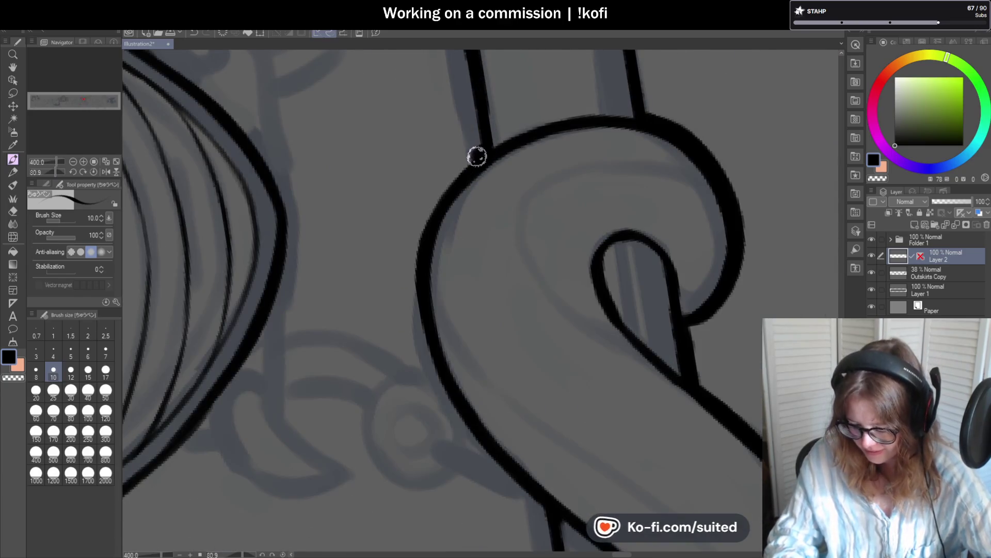
mouse_move(480, 148)
mouse_down()
mouse_move(454, 175)
mouse_move(432, 352)
mouse_move(443, 403)
mouse_up()
drag(56, 169, 61, 170)
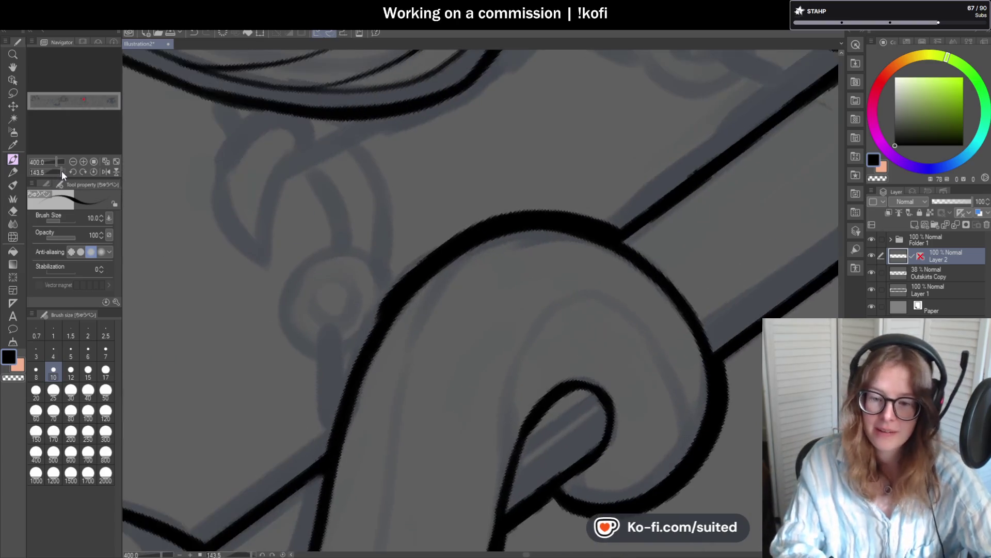
scroll(398, 89, down, 5)
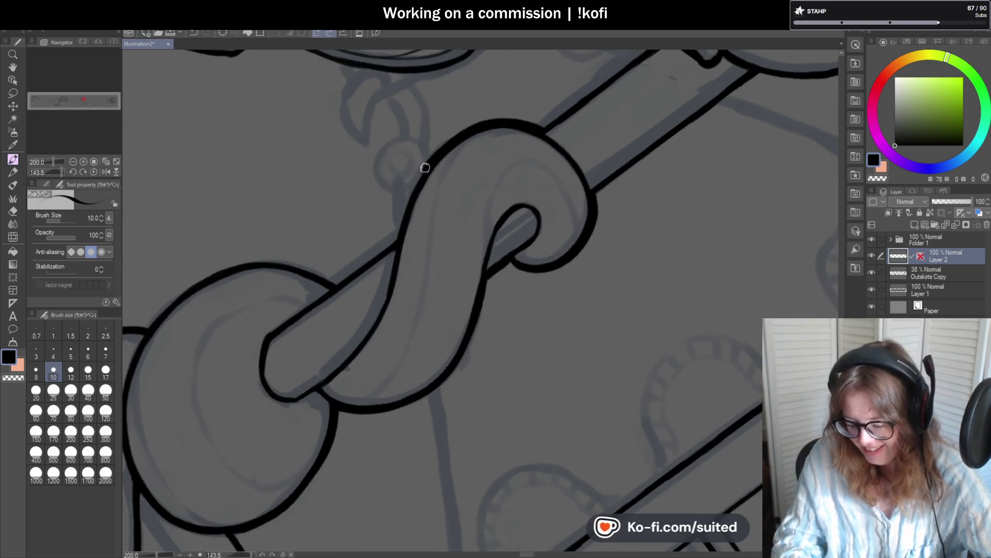
scroll(421, 165, up, 4)
mouse_move(435, 155)
mouse_down()
mouse_move(379, 268)
mouse_move(368, 316)
mouse_up()
mouse_move(529, 88)
mouse_down()
mouse_move(469, 117)
mouse_move(415, 185)
mouse_up()
click(93, 171)
Step: Remove a misplaced horizontal outline stroke drawn under the knot
scroll(379, 152, down, 6)
scroll(436, 198, up, 3)
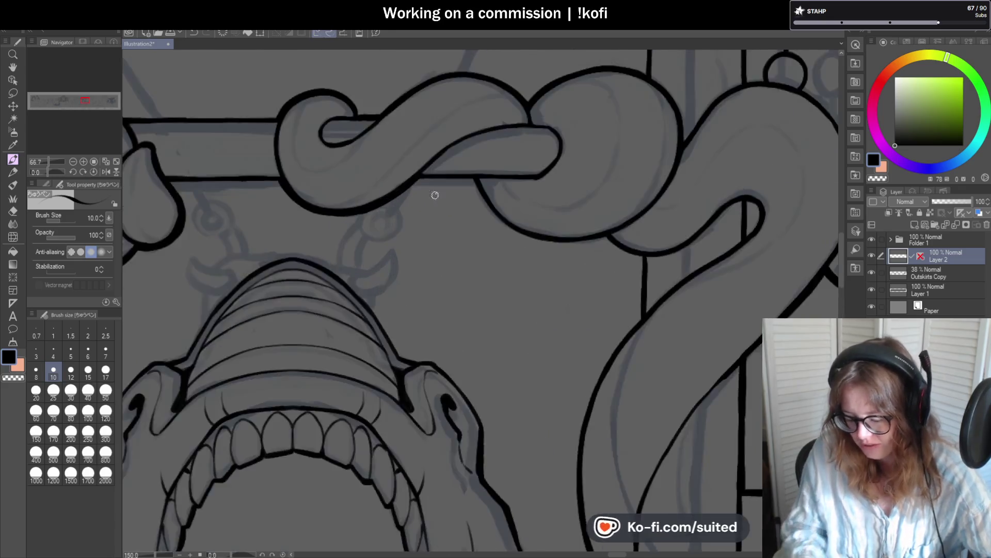
scroll(435, 198, up, 4)
mouse_move(425, 162)
mouse_down()
mouse_move(568, 161)
mouse_move(491, 161)
mouse_up()
key(ctrl+z)
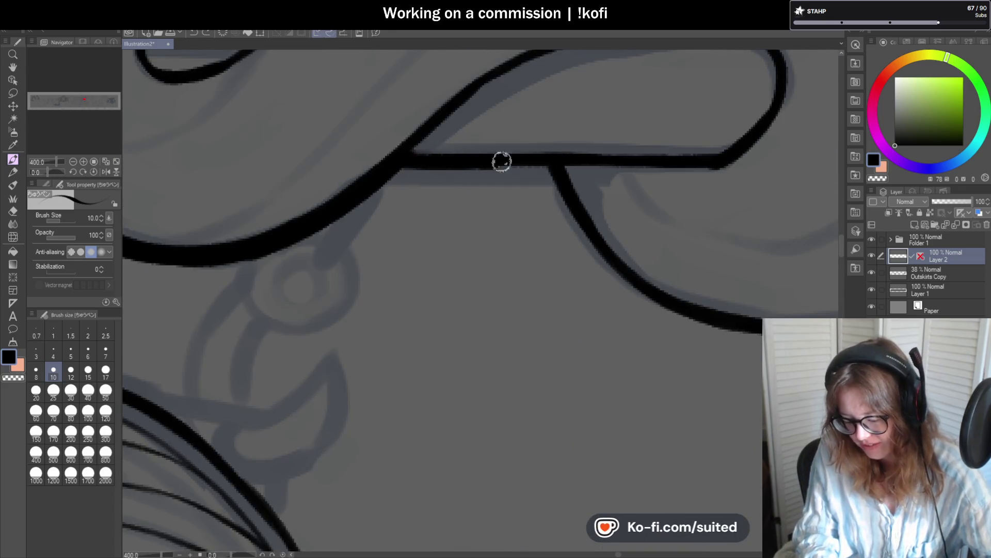
Step: Darken the side tentacle's curving outline and the round loop's left edge
scroll(286, 195, down, 5)
mouse_move(72, 169)
mouse_down()
mouse_move(46, 169)
mouse_move(55, 170)
mouse_up()
scroll(507, 221, down, 2)
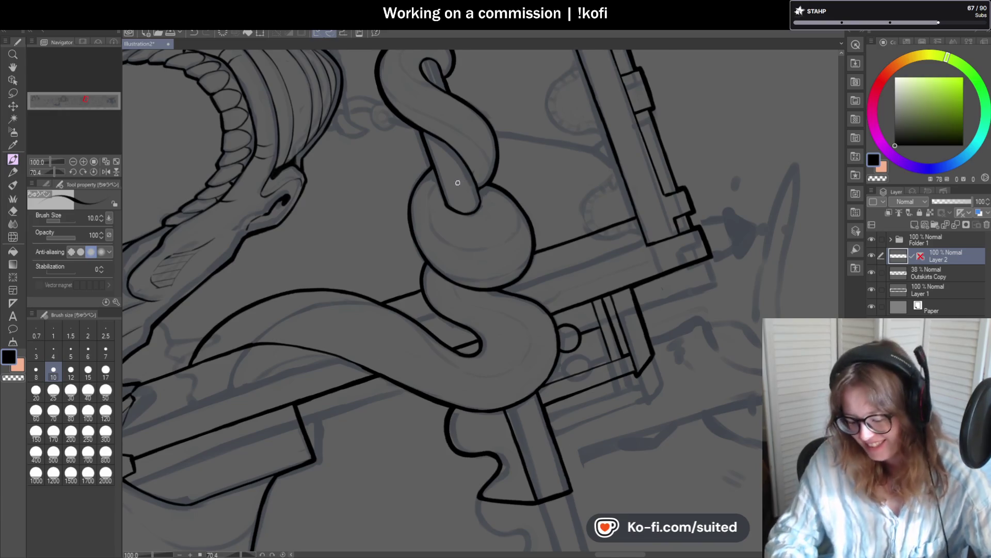
scroll(459, 182, up, 5)
mouse_move(430, 135)
mouse_down()
mouse_move(356, 232)
mouse_move(370, 479)
mouse_up()
scroll(370, 478, down, 4)
drag(52, 172, 59, 173)
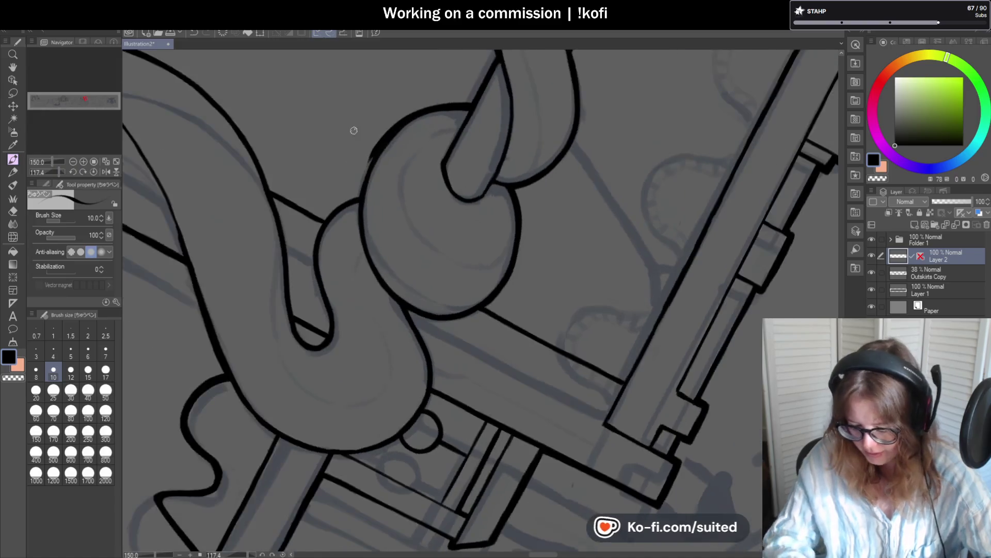
scroll(333, 132, up, 2)
mouse_move(376, 129)
mouse_down()
mouse_move(339, 237)
mouse_move(376, 212)
mouse_move(272, 269)
mouse_up()
Step: Redraw the connector stroke at the tentacle junction and reset the canvas upright
scroll(376, 212, up, 3)
key(ctrl+z)
mouse_move(379, 204)
mouse_down()
mouse_move(332, 226)
mouse_move(286, 269)
mouse_up()
scroll(364, 235, down, 5)
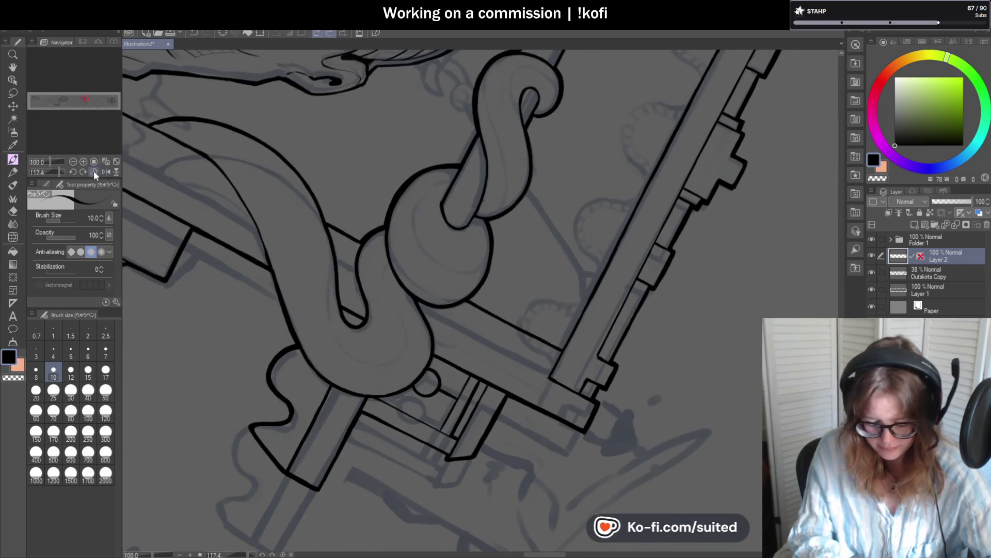
click(94, 172)
scroll(466, 274, down, 3)
scroll(466, 275, up, 5)
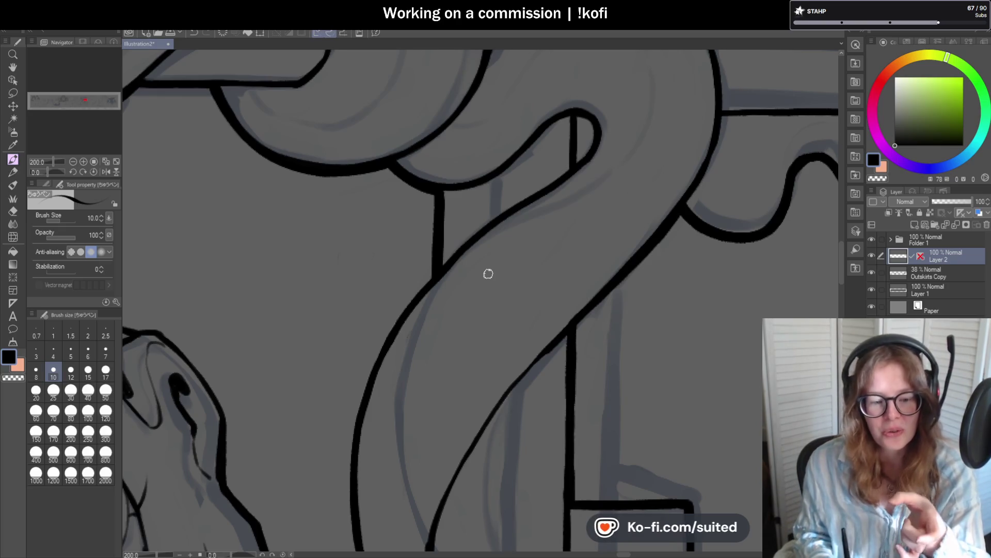
Step: Replace the rough S-curve stroke near the post with a smoother line
scroll(488, 273, down, 4)
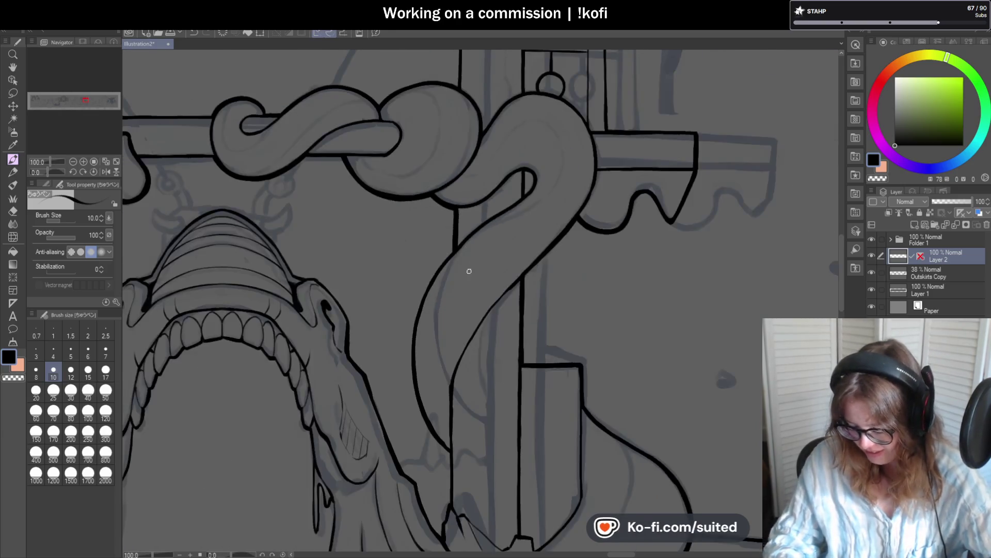
scroll(472, 270, up, 4)
key(ctrl+z)
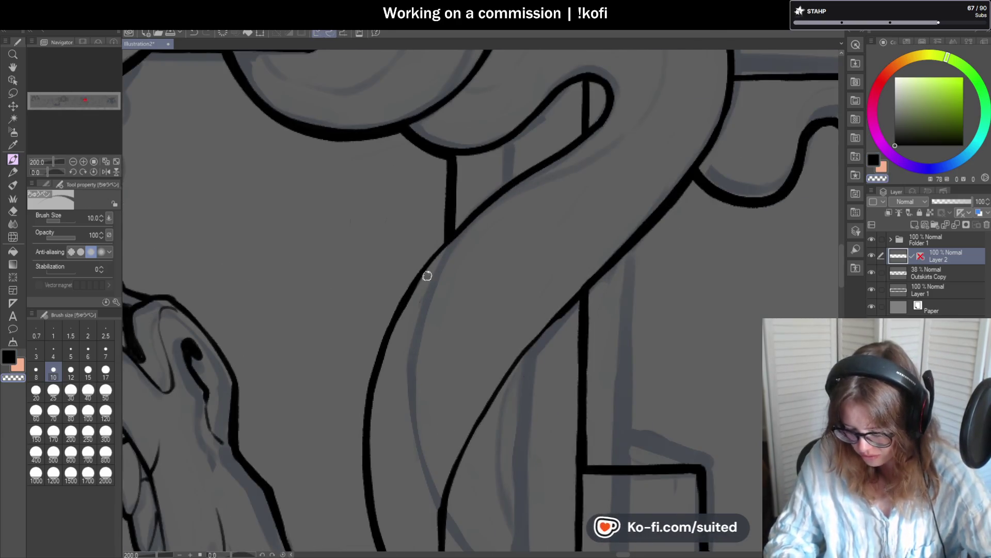
drag(472, 212, 395, 315)
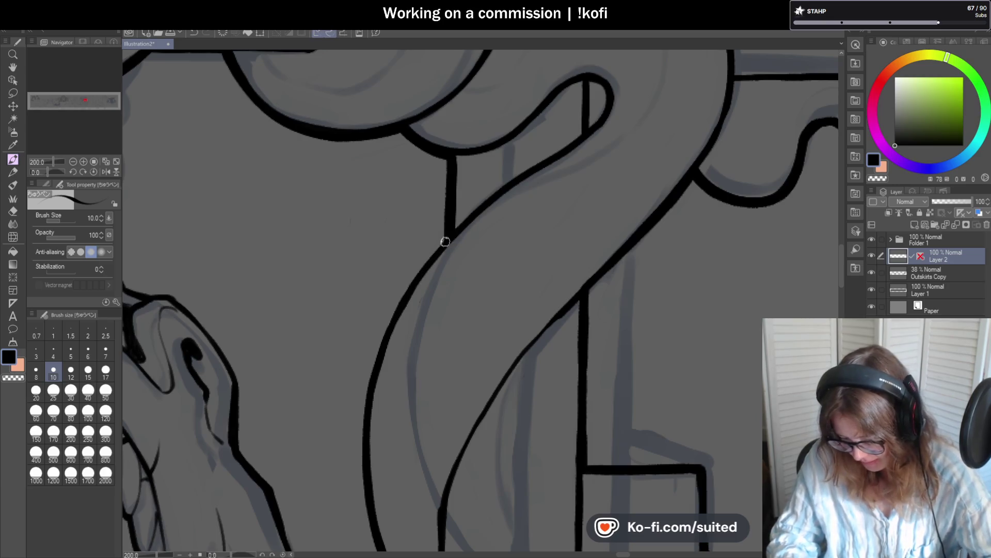
Step: Add a short vertical line inside the tentacle loop
scroll(406, 298, down, 4)
scroll(461, 255, up, 4)
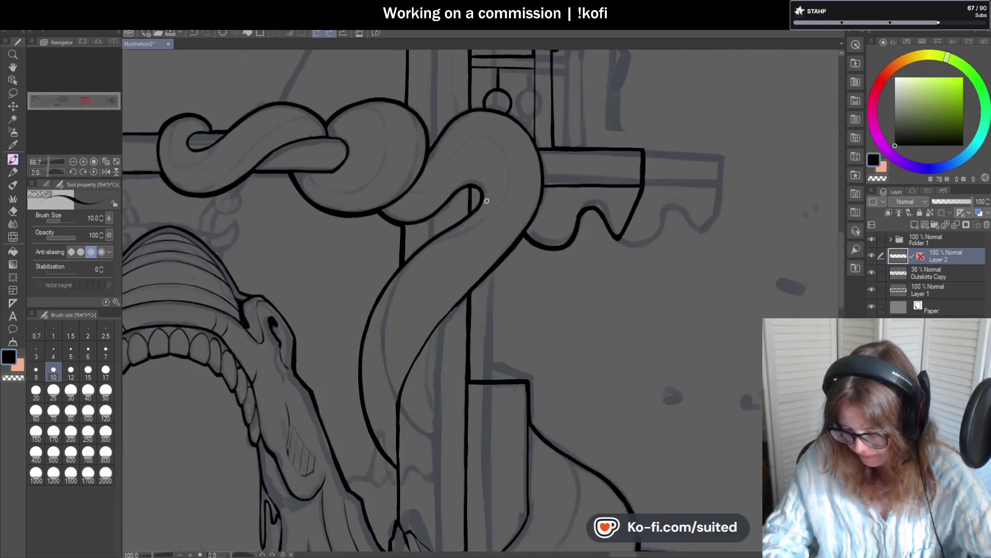
drag(461, 178, 459, 228)
scroll(571, 217, down, 6)
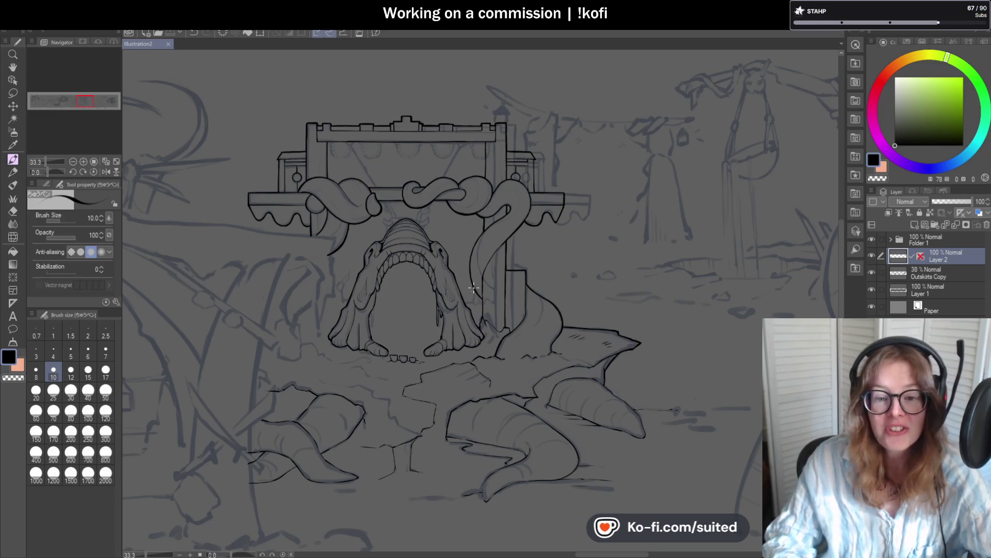
Step: Try joining the curve to the vertical post line, then undo that stroke
scroll(467, 252, down, 1)
scroll(451, 258, up, 8)
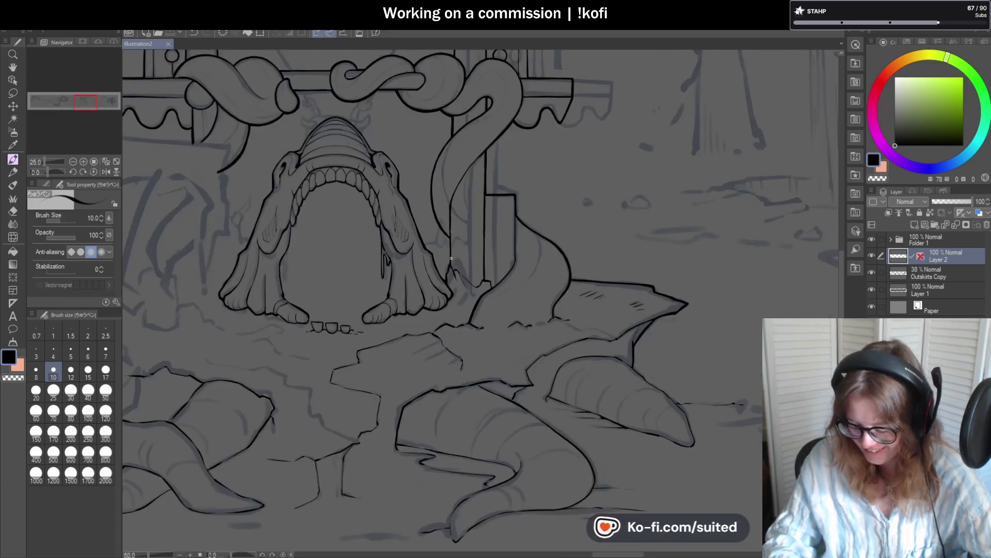
mouse_move(448, 224)
mouse_down()
mouse_move(448, 307)
mouse_move(428, 400)
mouse_up()
key(ctrl+z)
Step: Connect the top of the vertical post line to the top beam
scroll(429, 327, down, 1)
scroll(429, 327, up, 1)
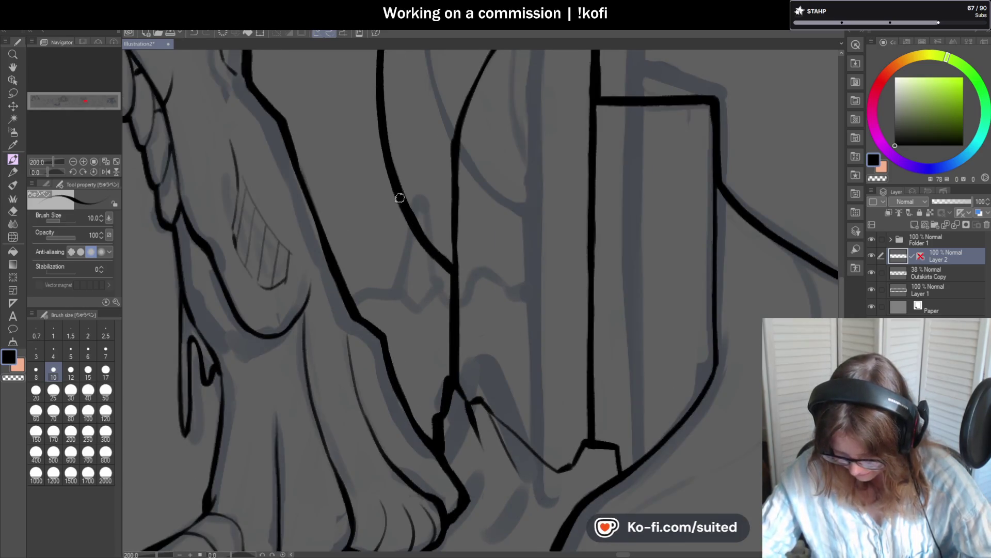
scroll(454, 278, down, 5)
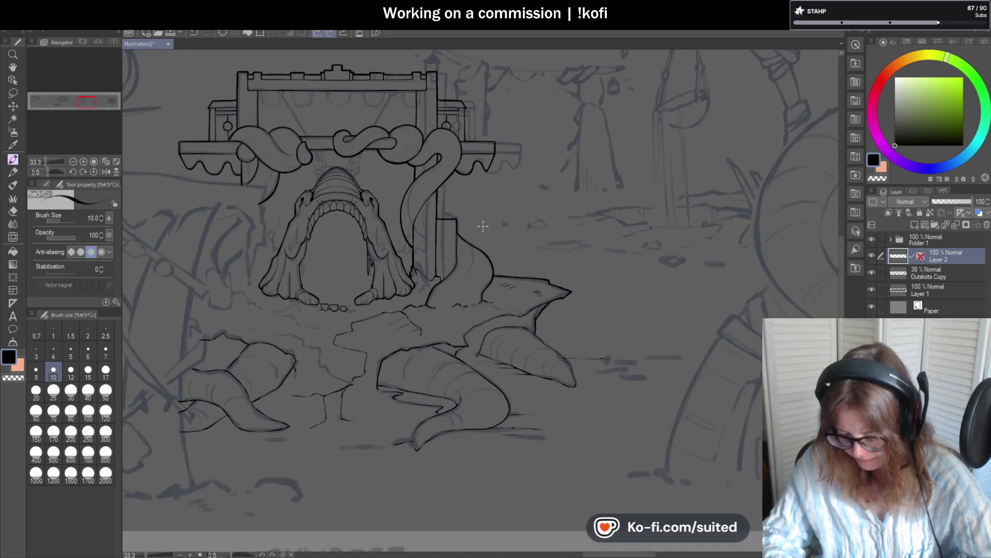
scroll(485, 222, up, 1)
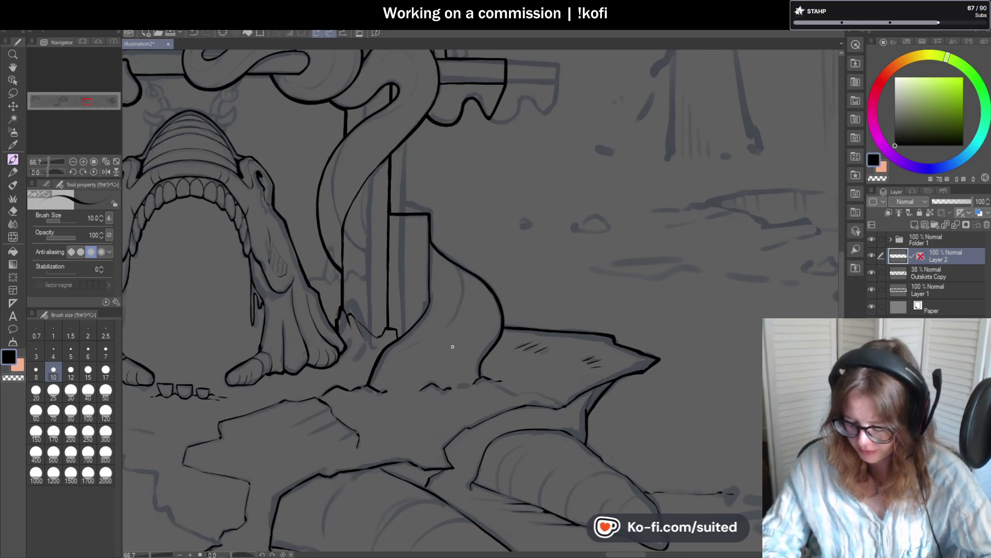
scroll(450, 328, up, 4)
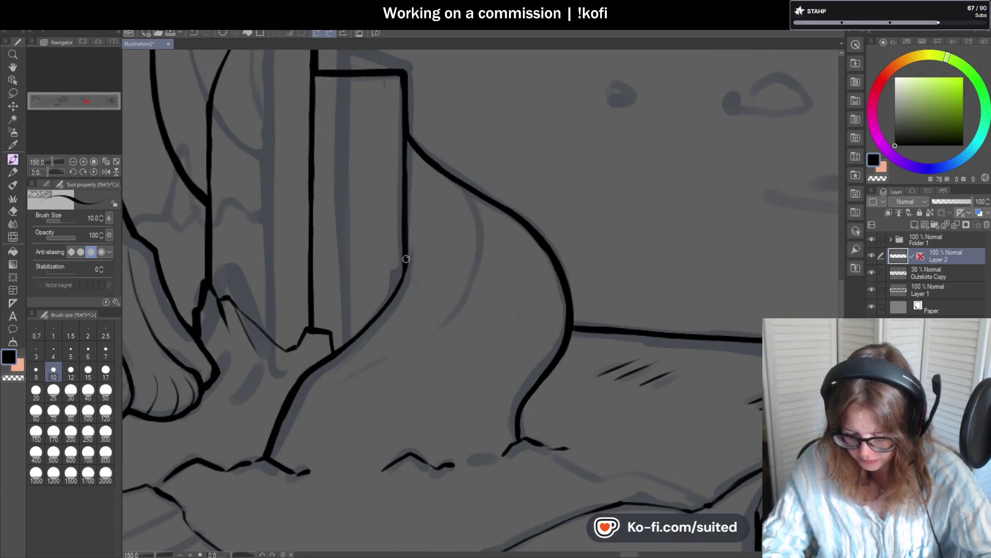
scroll(516, 250, down, 5)
scroll(532, 300, down, 1)
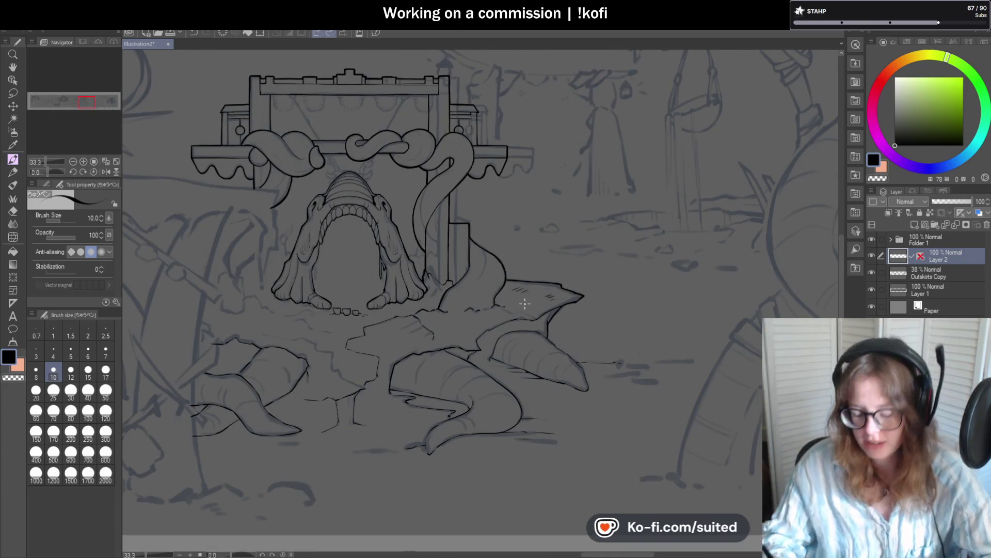
scroll(431, 86, up, 6)
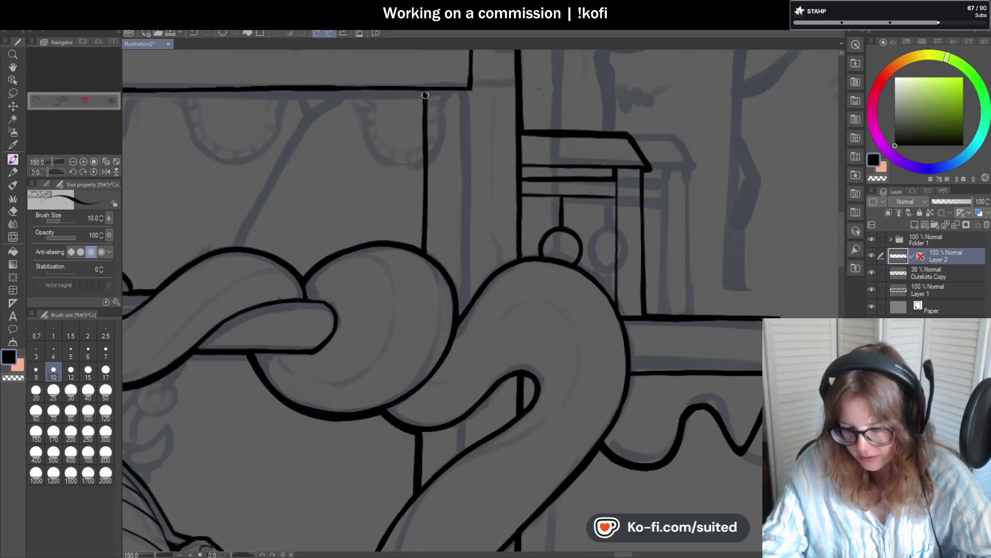
drag(423, 89, 424, 115)
Step: Replace the duplicate post stroke with a single line down to the knot
drag(420, 225, 421, 250)
key(ctrl+z)
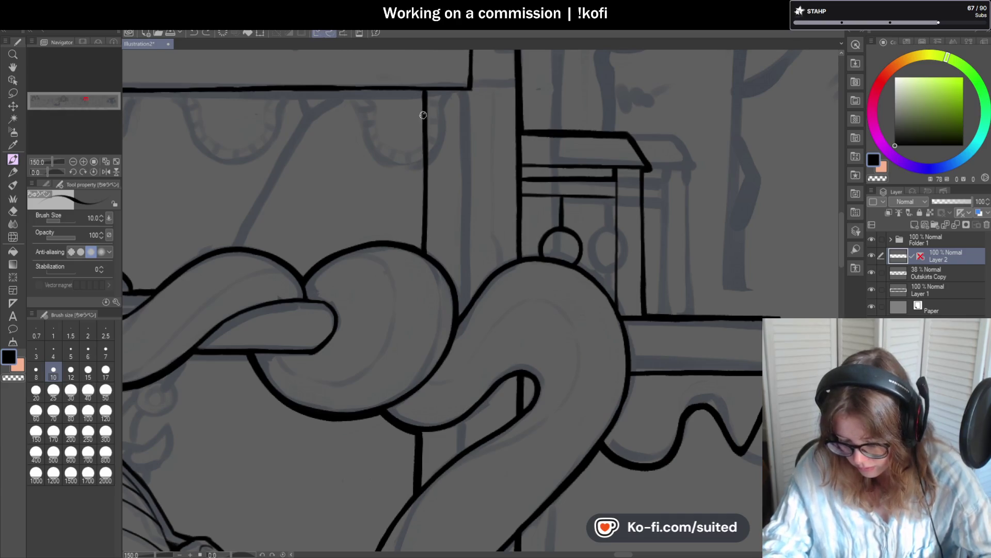
drag(425, 212, 423, 251)
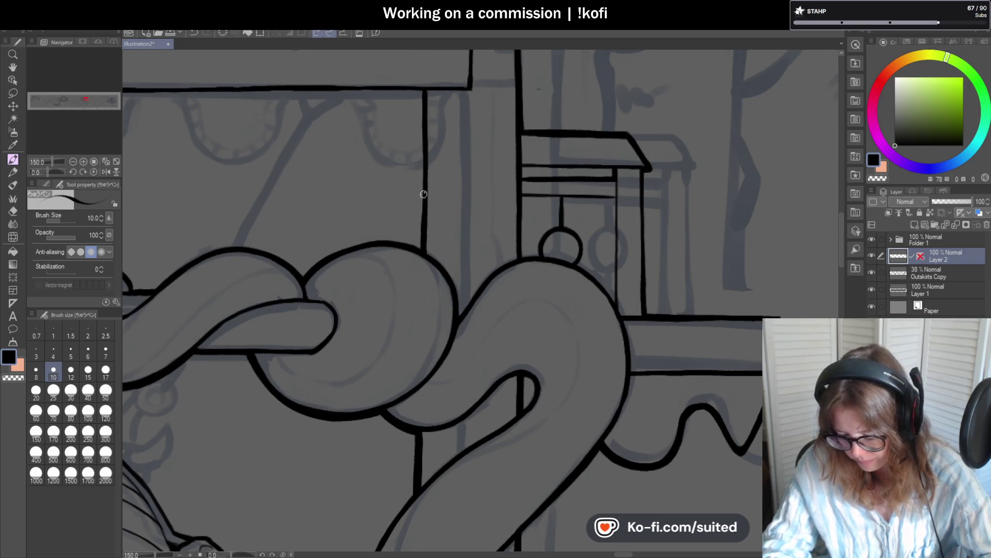
scroll(474, 186, down, 5)
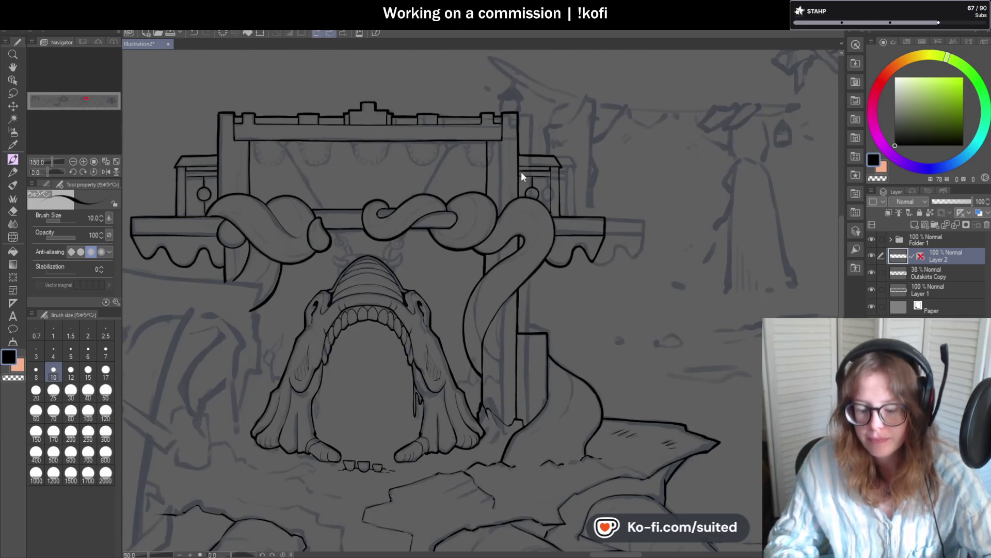
Step: Rotate the canvas sideways and ink the tentacle bulb's left outline
scroll(259, 135, up, 5)
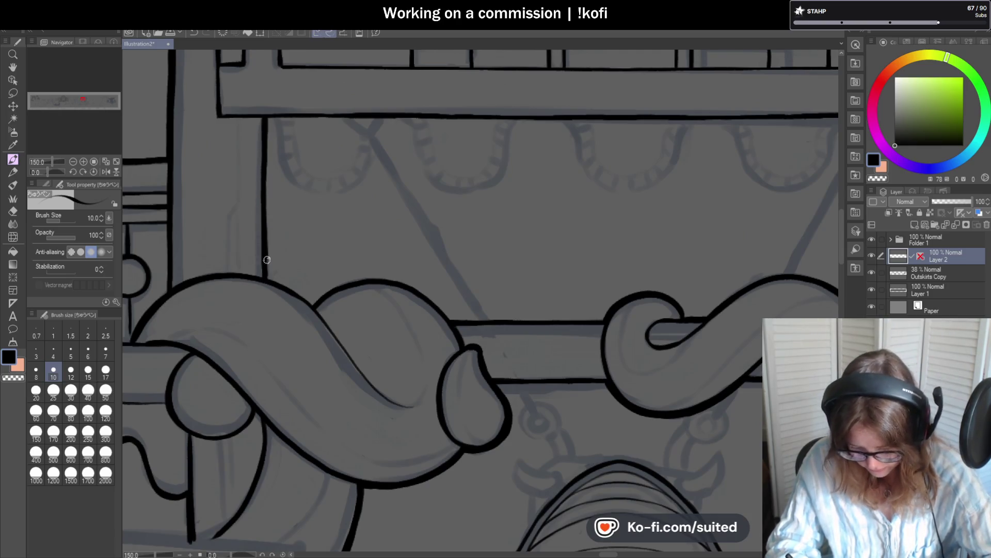
scroll(269, 246, down, 5)
scroll(401, 360, up, 3)
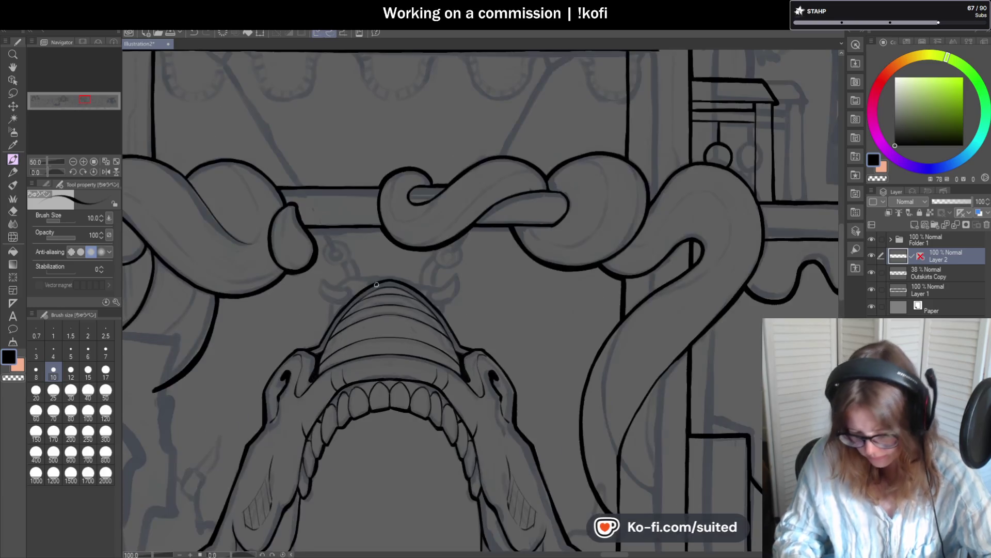
mouse_move(64, 172)
mouse_down()
mouse_move(44, 171)
mouse_move(46, 153)
mouse_up()
scroll(217, 140, down, 3)
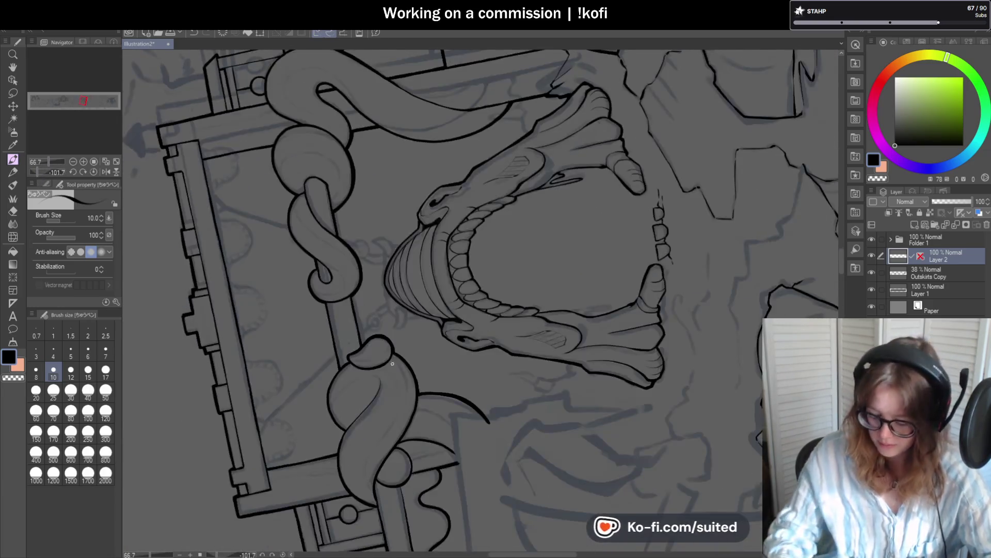
scroll(217, 140, up, 5)
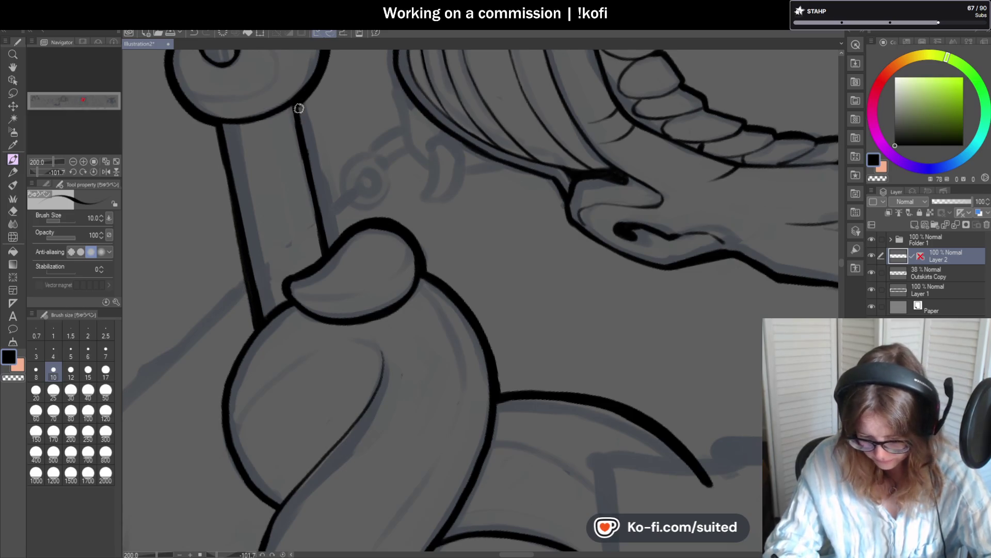
scroll(315, 139, down, 5)
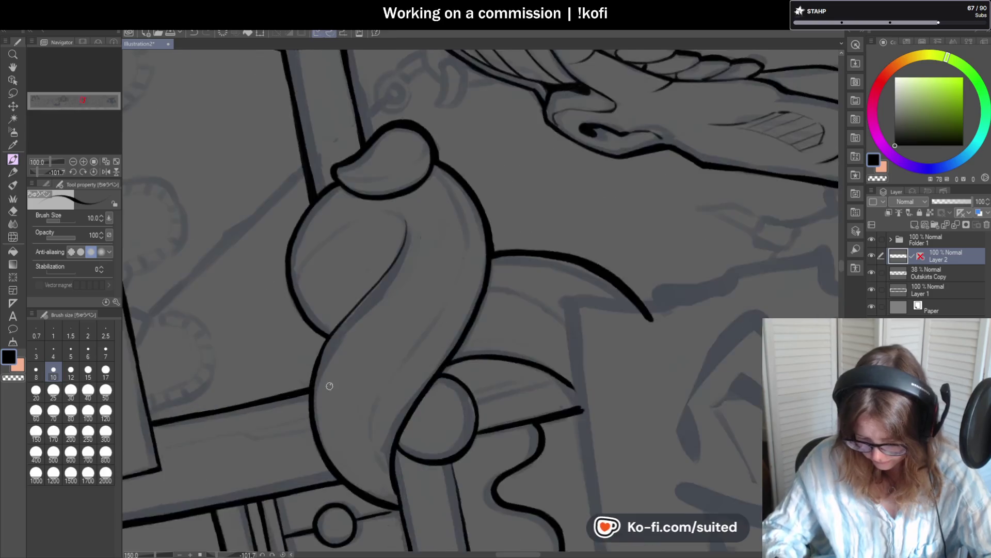
scroll(300, 146, up, 2)
mouse_move(300, 146)
mouse_down()
mouse_move(255, 228)
mouse_move(243, 356)
mouse_up()
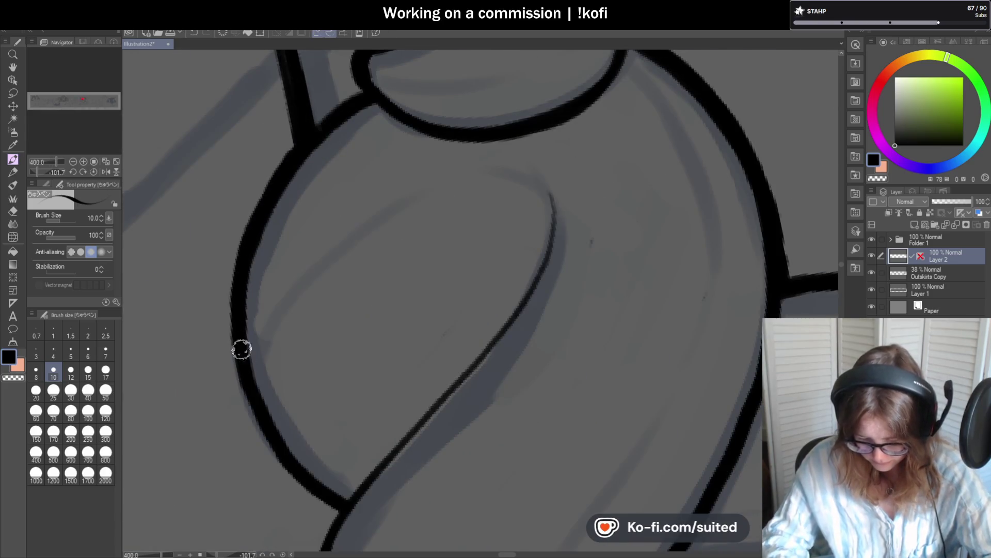
Step: Ink the bulb's top-left outline, then reset the canvas rotation to upright
drag(52, 169, 42, 173)
scroll(450, 190, down, 2)
scroll(449, 132, up, 2)
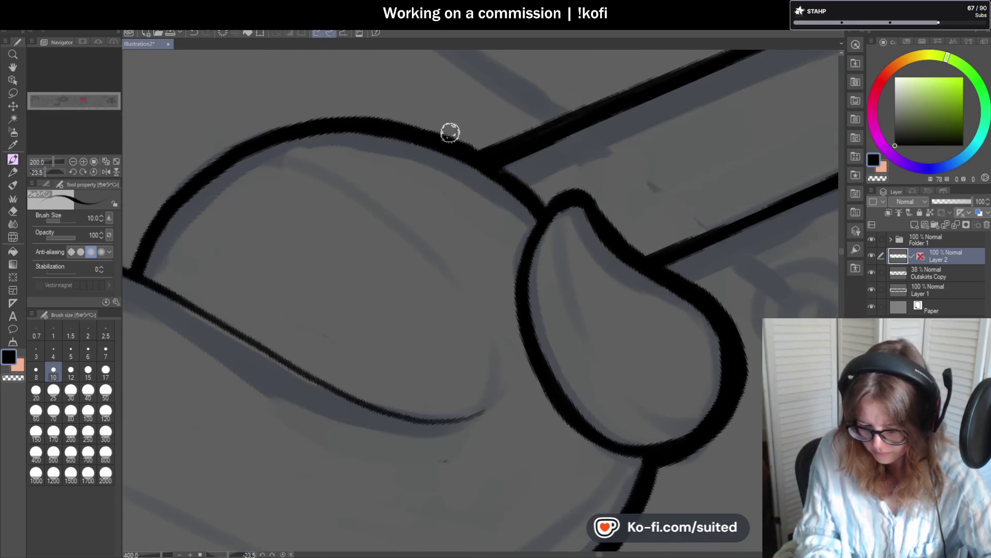
mouse_move(398, 126)
mouse_down()
mouse_move(268, 131)
mouse_move(141, 228)
mouse_move(132, 274)
mouse_up()
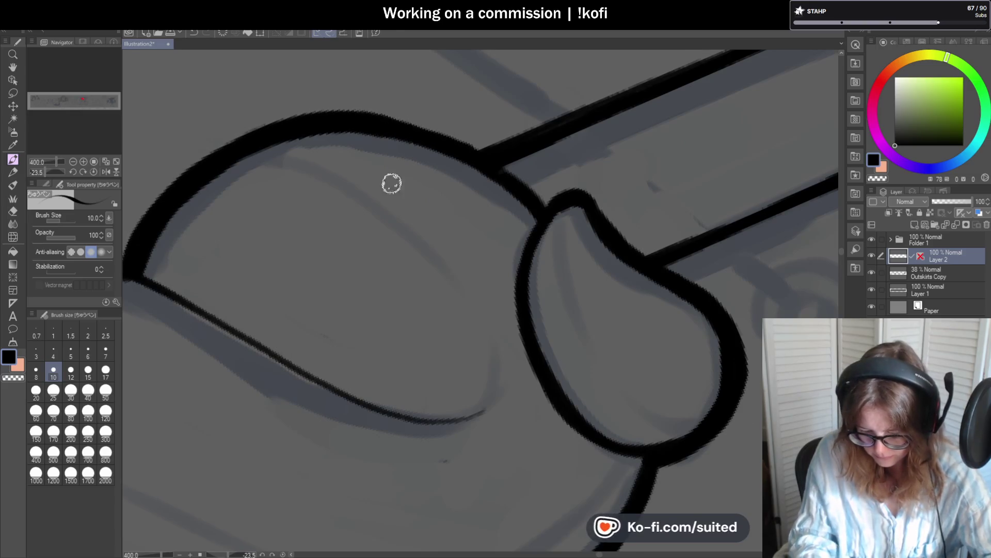
scroll(389, 182, down, 3)
scroll(336, 217, up, 3)
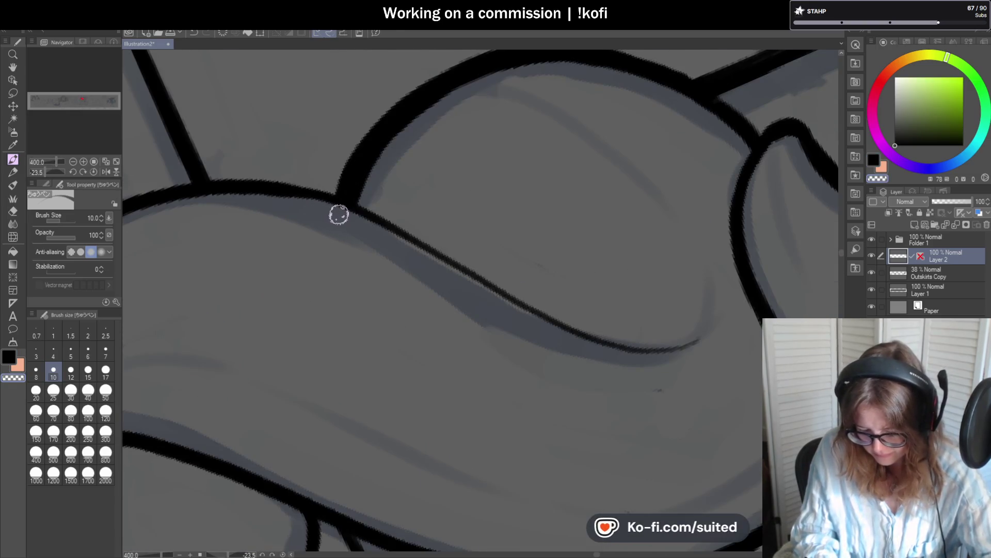
drag(47, 171, 37, 175)
scroll(330, 182, down, 3)
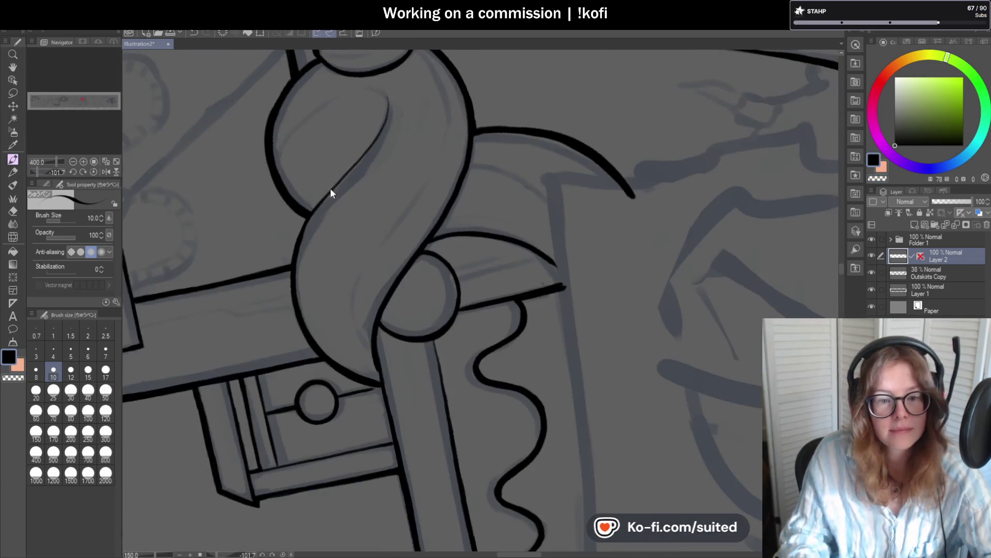
scroll(306, 231, up, 2)
scroll(307, 230, up, 3)
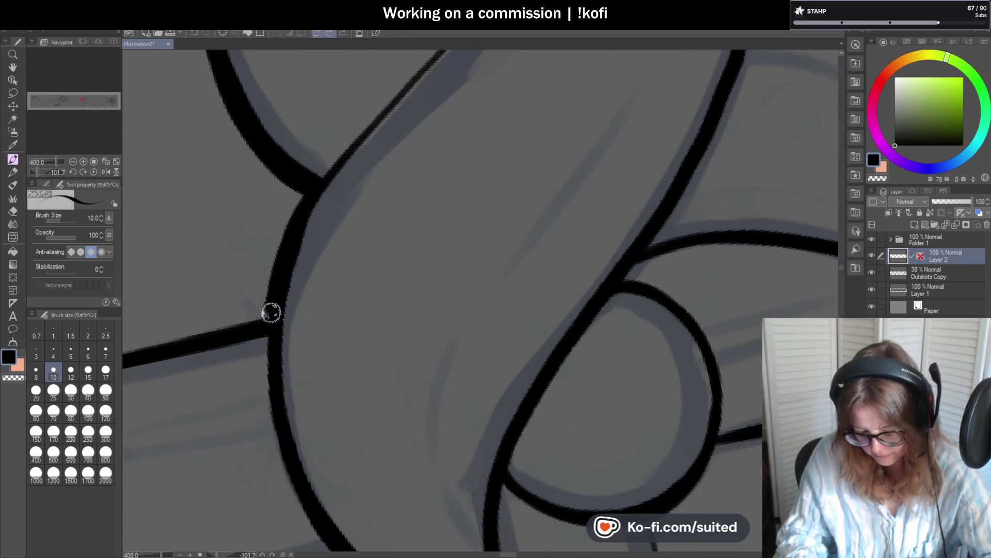
click(104, 175)
scroll(334, 228, down, 5)
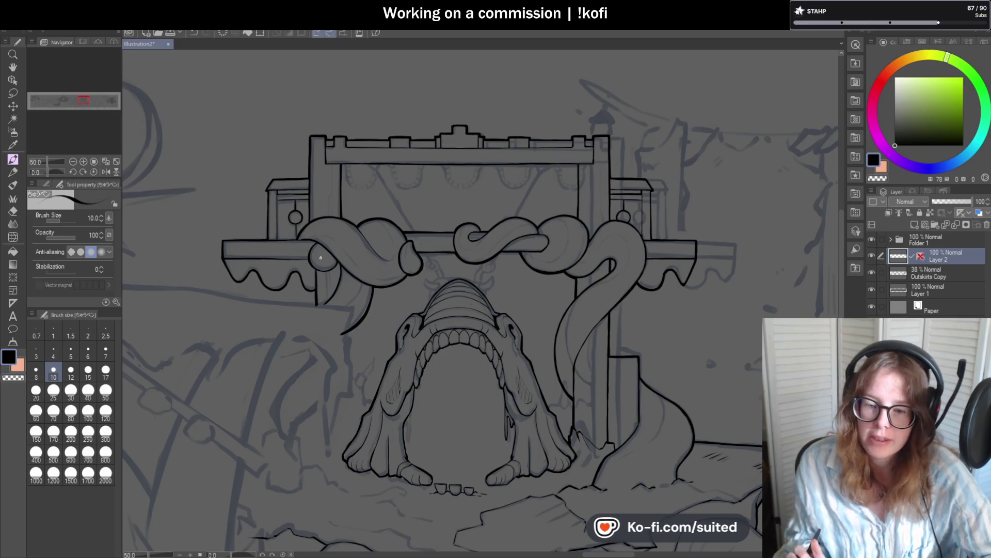
scroll(431, 197, down, 3)
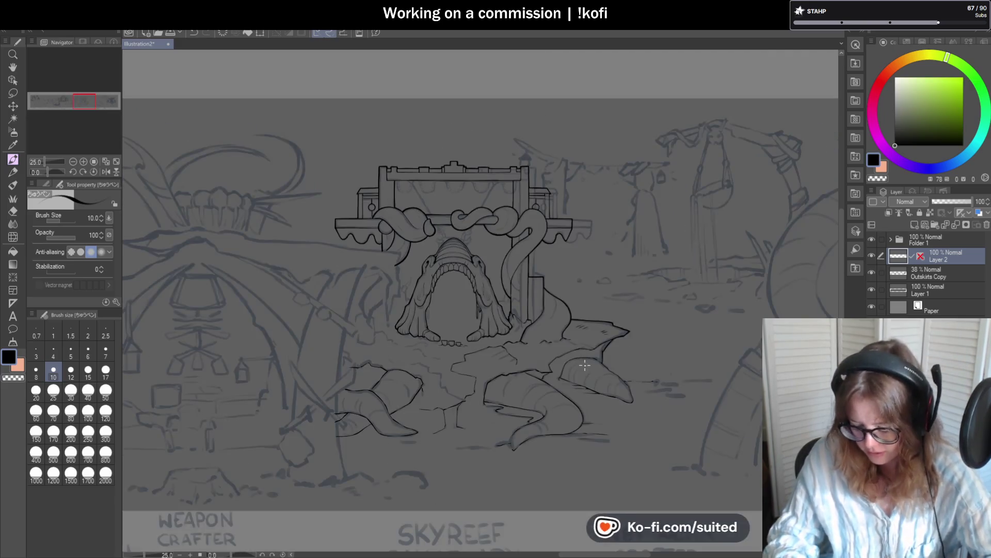
scroll(568, 404, up, 2)
scroll(567, 403, down, 2)
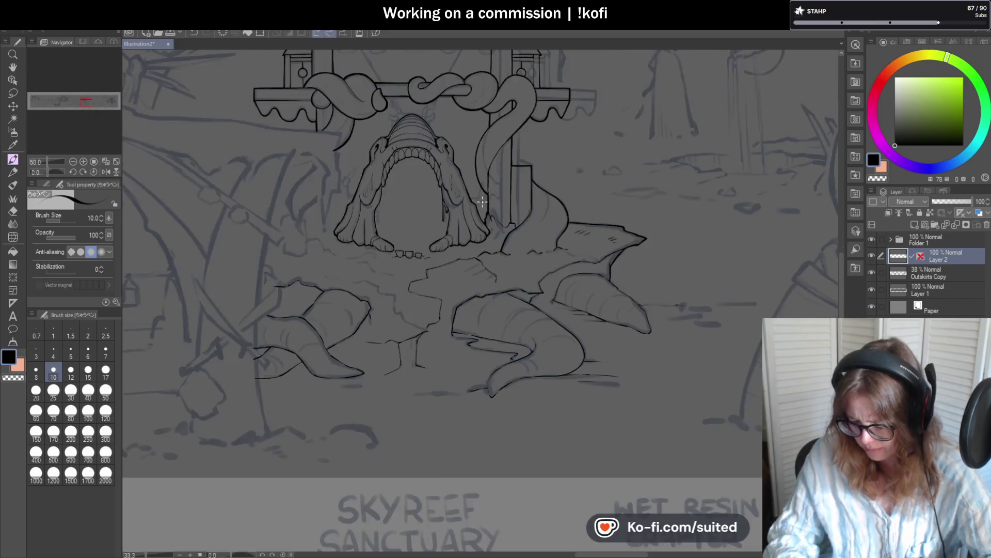
click(872, 273)
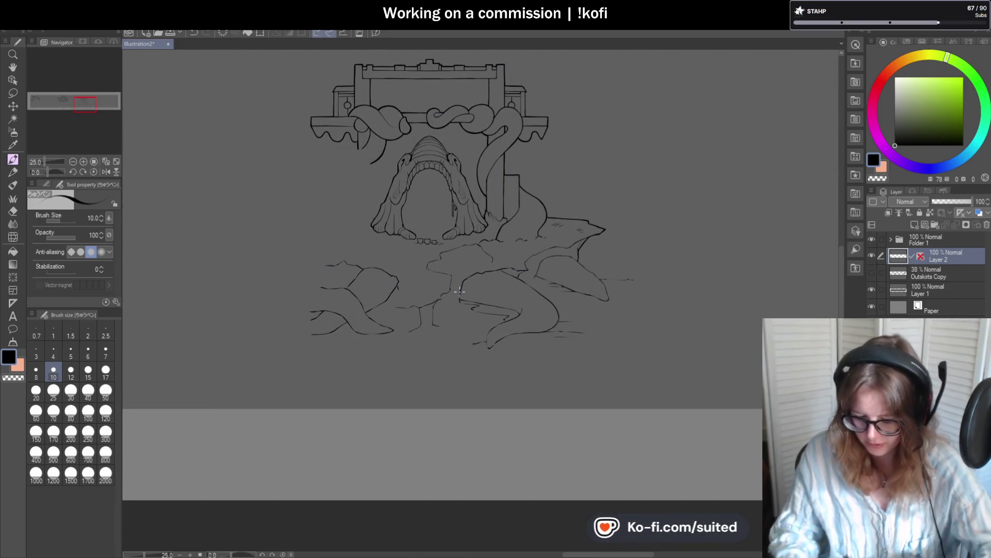
scroll(621, 326, down, 5)
scroll(617, 343, up, 5)
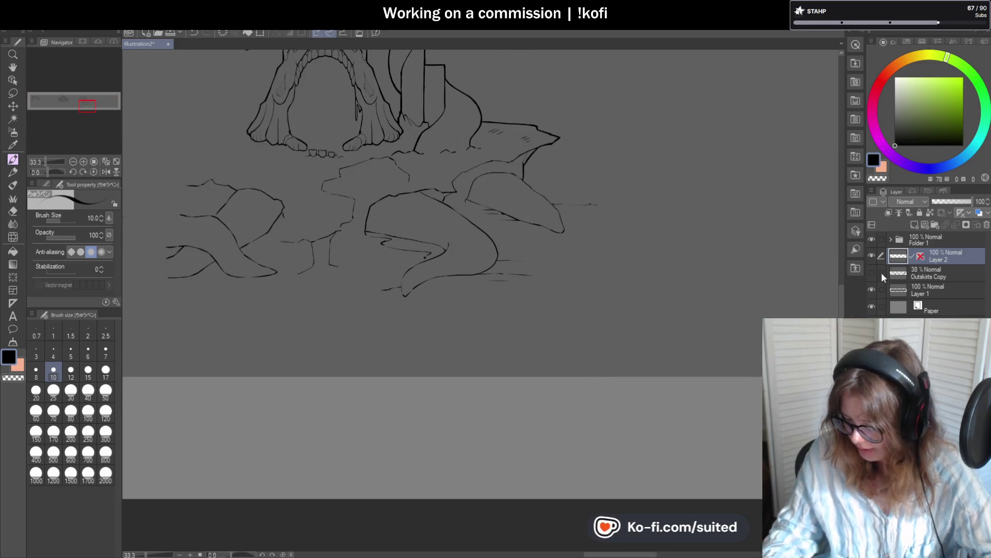
click(871, 272)
scroll(573, 201, up, 6)
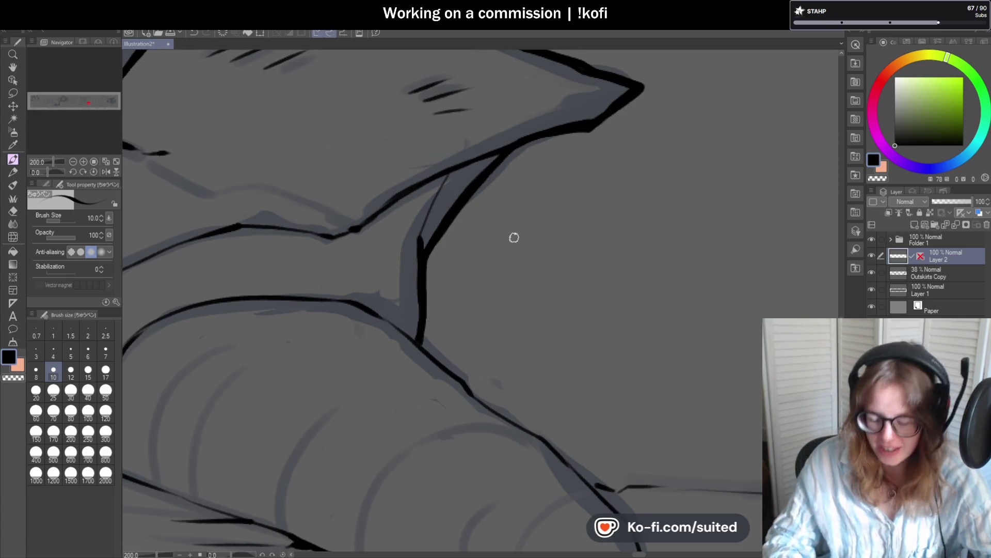
Step: Ink the fin's shoulder contour and extend the line down its right contour
scroll(514, 238, down, 5)
scroll(547, 222, up, 5)
mouse_move(355, 148)
mouse_down()
mouse_move(416, 204)
mouse_move(413, 195)
mouse_move(481, 238)
mouse_move(558, 321)
mouse_up()
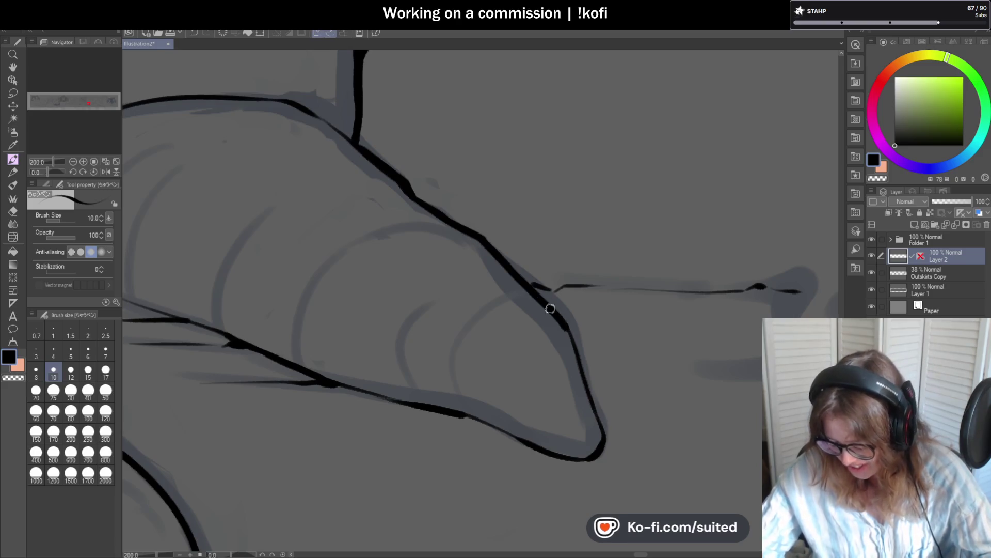
scroll(595, 412, up, 3)
mouse_move(564, 212)
mouse_down()
mouse_move(617, 288)
mouse_move(664, 432)
mouse_move(648, 498)
mouse_up()
scroll(637, 181, down, 5)
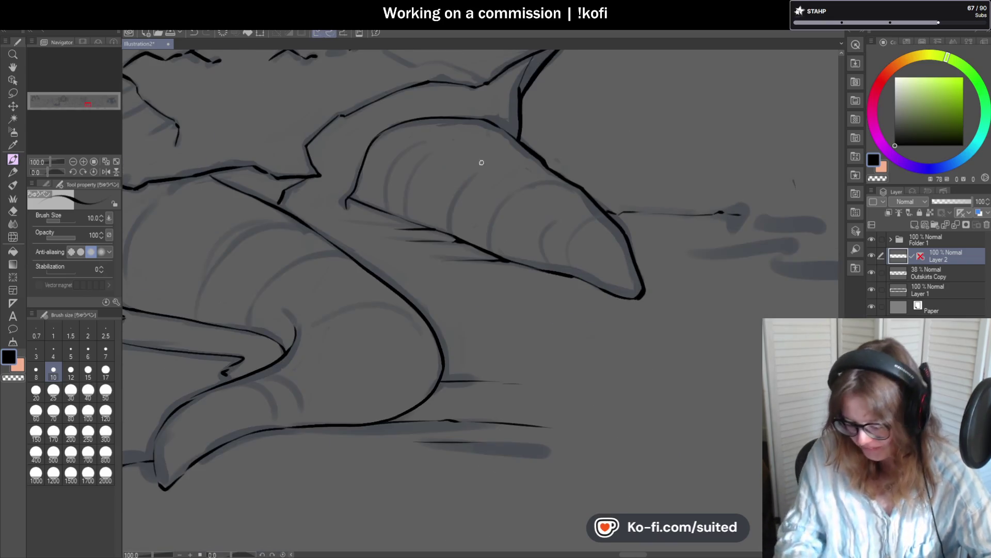
Step: With the canvas rotated, ink up the fin contour and along its upper-right edge
mouse_move(71, 171)
mouse_down()
mouse_move(45, 169)
mouse_move(84, 117)
mouse_up()
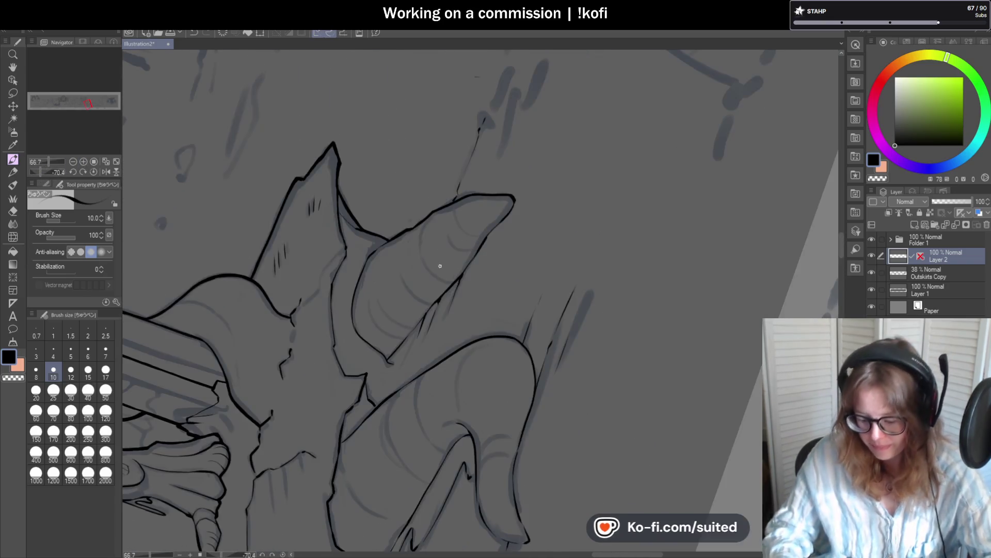
scroll(395, 357, up, 4)
drag(377, 365, 491, 228)
drag(521, 192, 527, 181)
scroll(460, 278, down, 2)
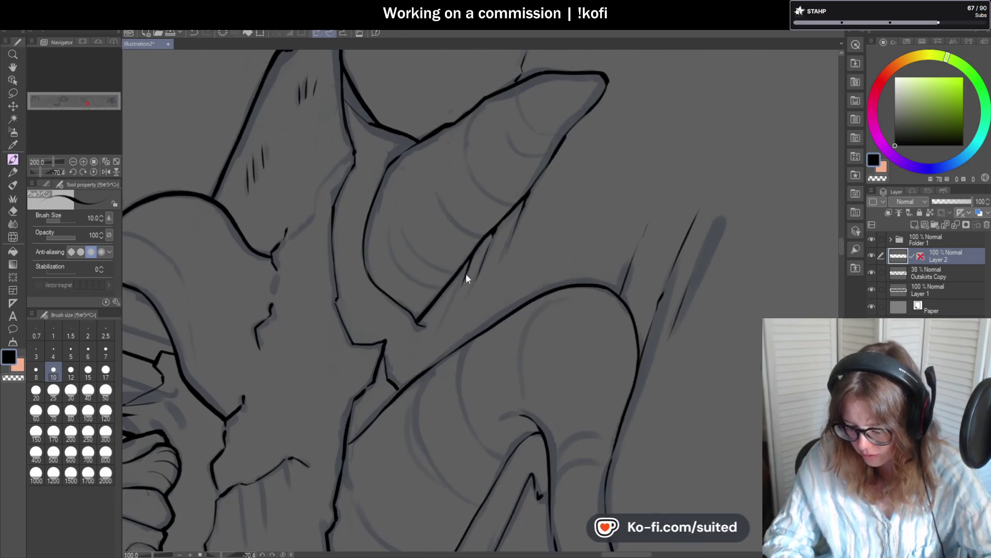
scroll(620, 70, up, 2)
drag(619, 70, 474, 266)
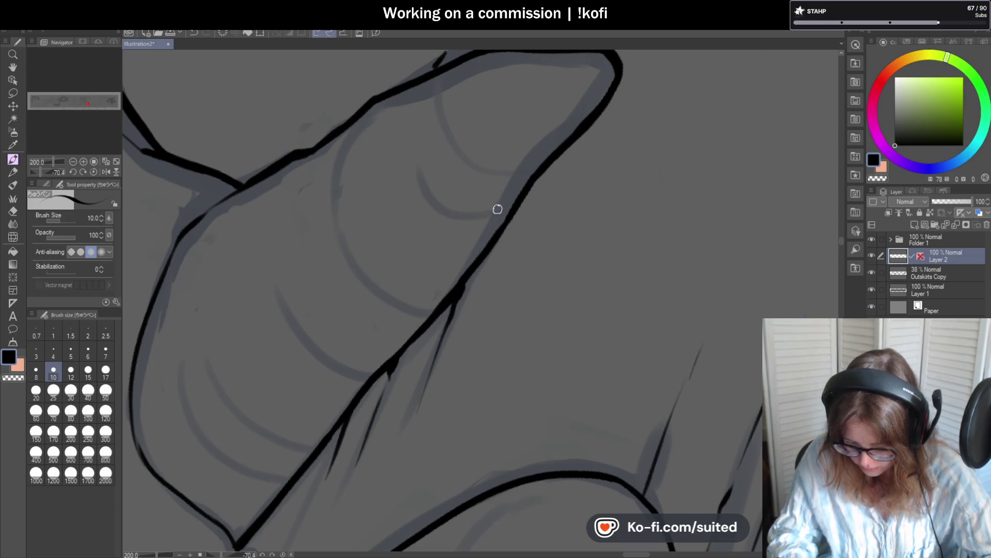
scroll(494, 213, down, 3)
Step: Return the view upright, undo a misplaced thin crack stroke, and redraw it as a short touch-up
click(94, 171)
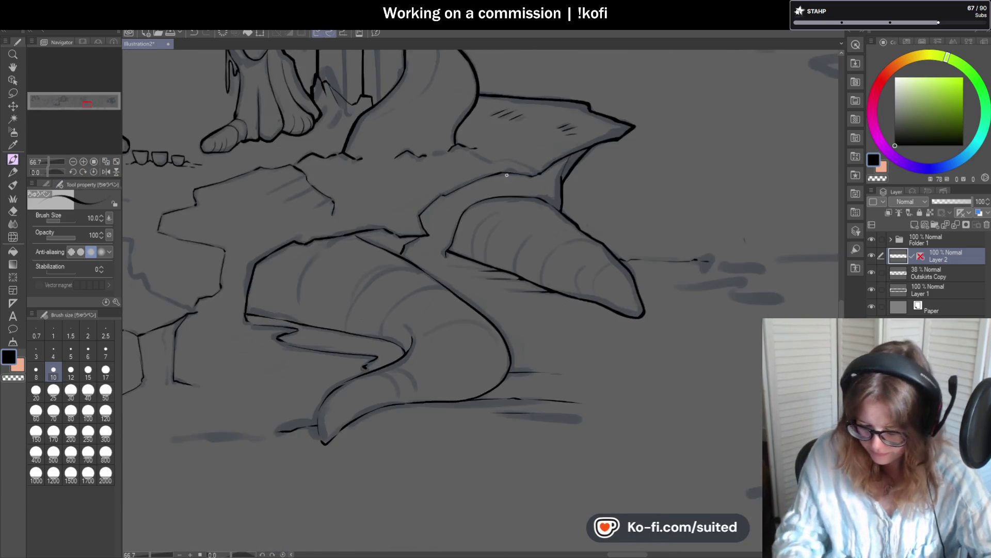
scroll(509, 195, up, 3)
mouse_move(504, 200)
mouse_down()
mouse_move(543, 156)
mouse_move(547, 164)
mouse_up()
key(ctrl+z)
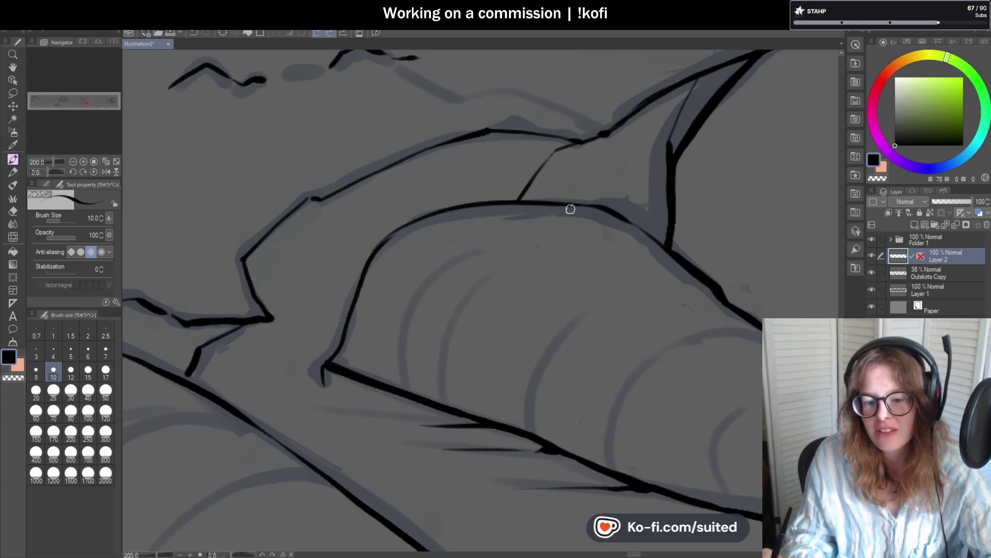
scroll(570, 209, down, 2)
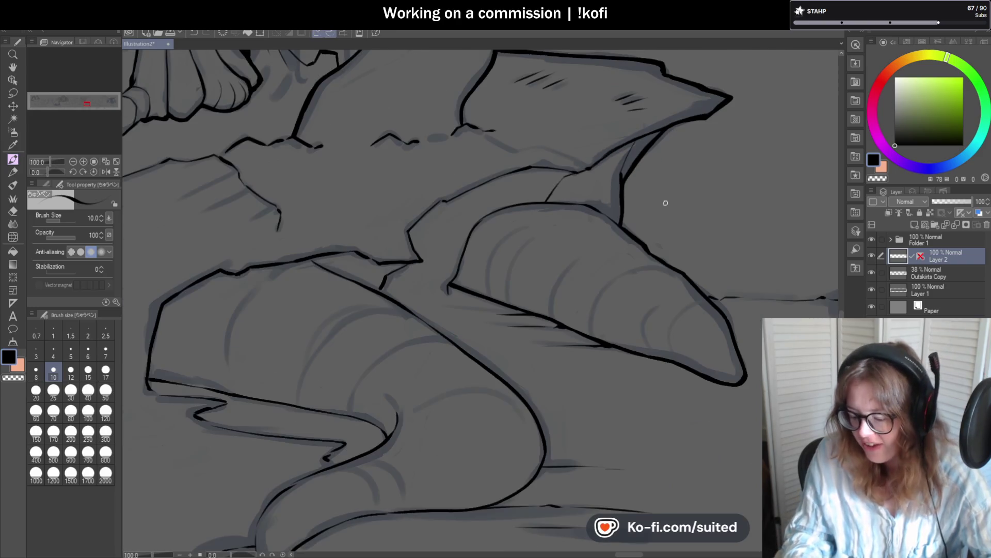
scroll(650, 165, up, 2)
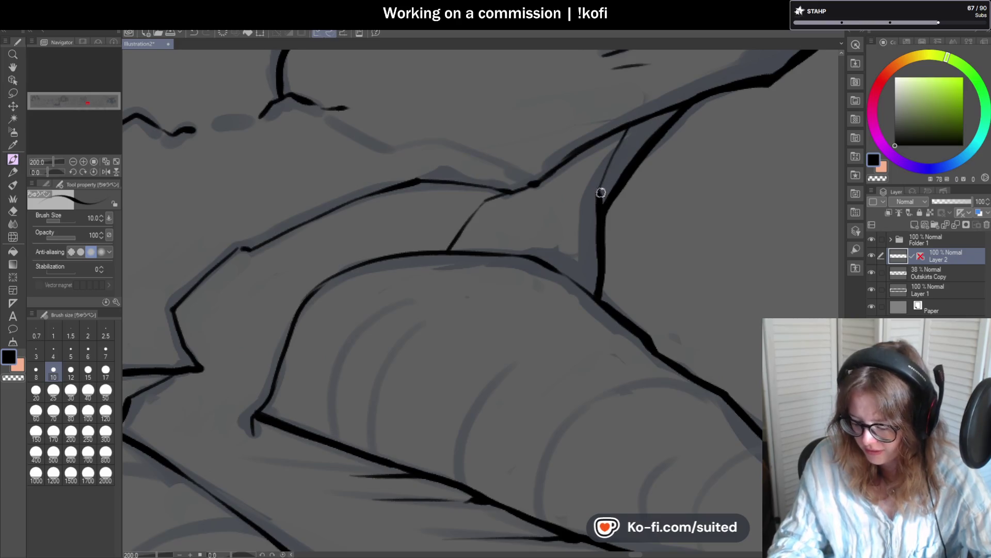
scroll(588, 217, down, 2)
scroll(533, 229, up, 1)
scroll(529, 206, up, 1)
drag(532, 181, 498, 258)
Step: Add short strokes along the line and extend the diagonal to join the upper outline
scroll(537, 230, down, 3)
scroll(645, 239, up, 3)
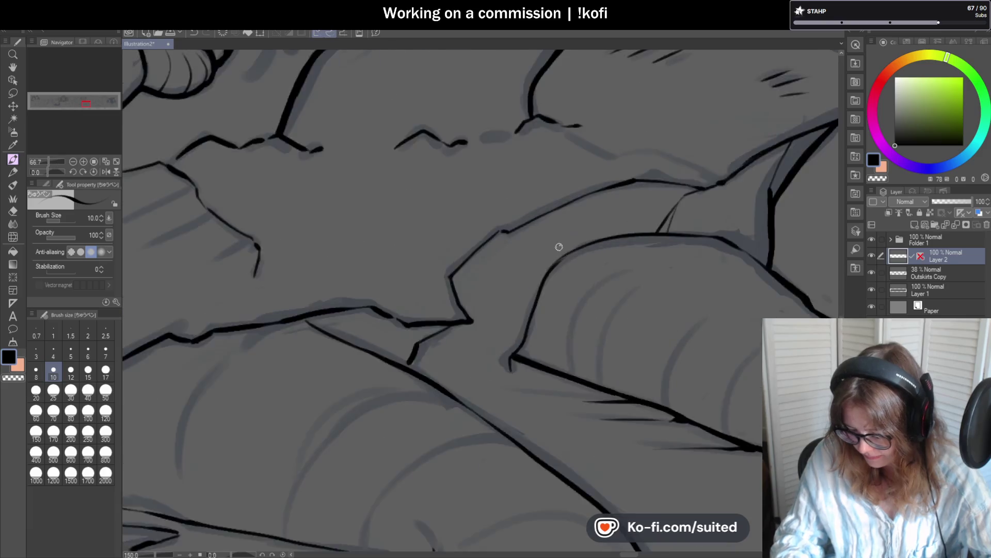
scroll(492, 214, up, 3)
drag(460, 239, 511, 247)
scroll(530, 263, down, 3)
scroll(530, 264, up, 1)
drag(542, 155, 520, 177)
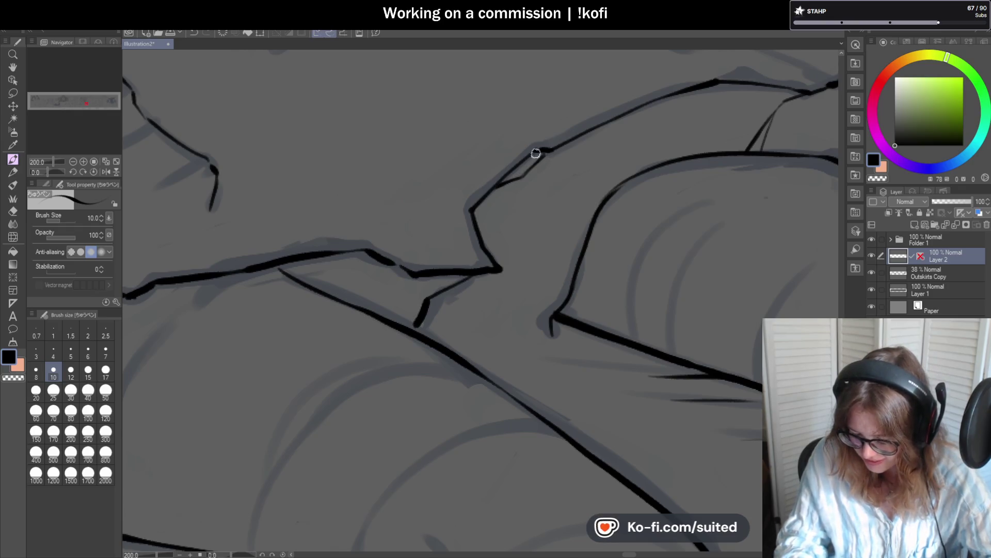
scroll(641, 217, down, 3)
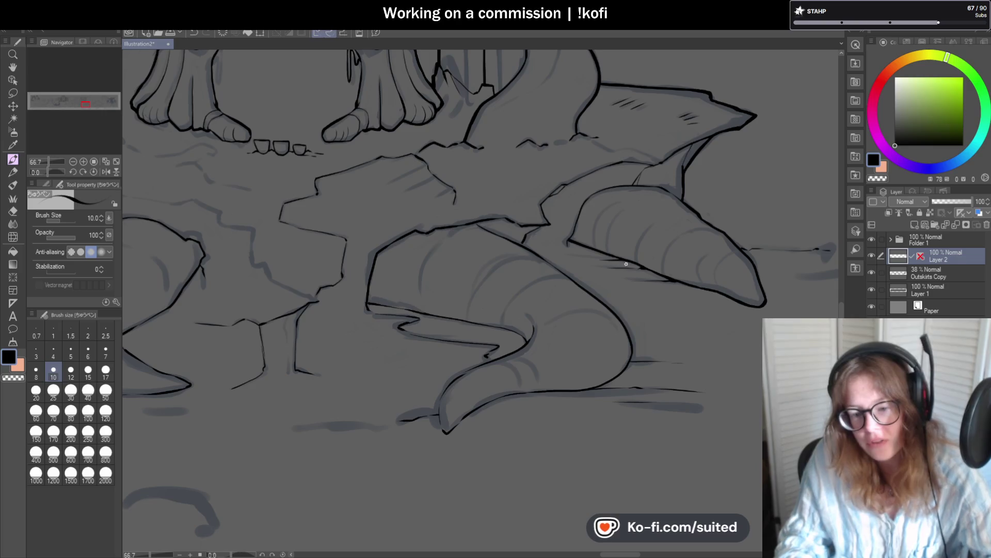
scroll(626, 264, up, 3)
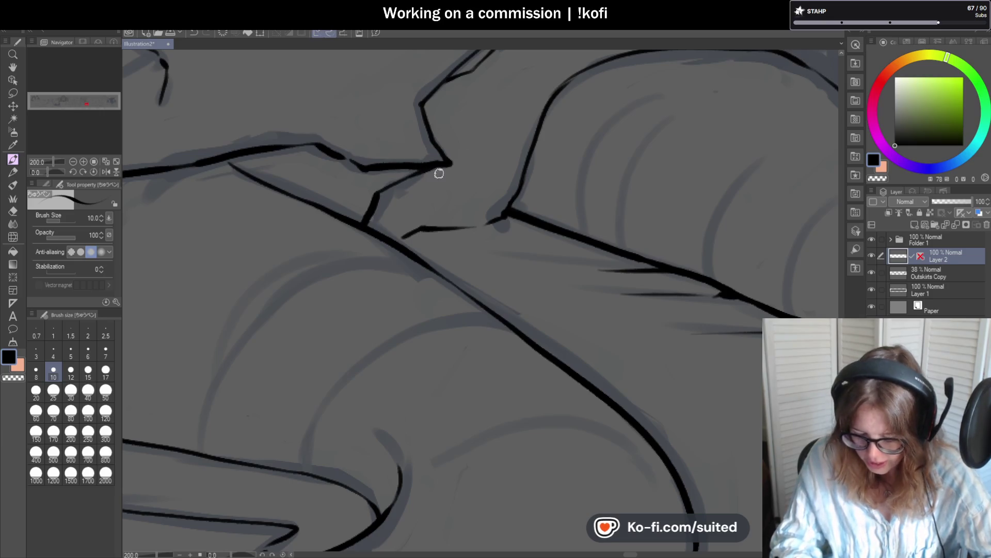
scroll(251, 166, up, 2)
drag(251, 166, 225, 151)
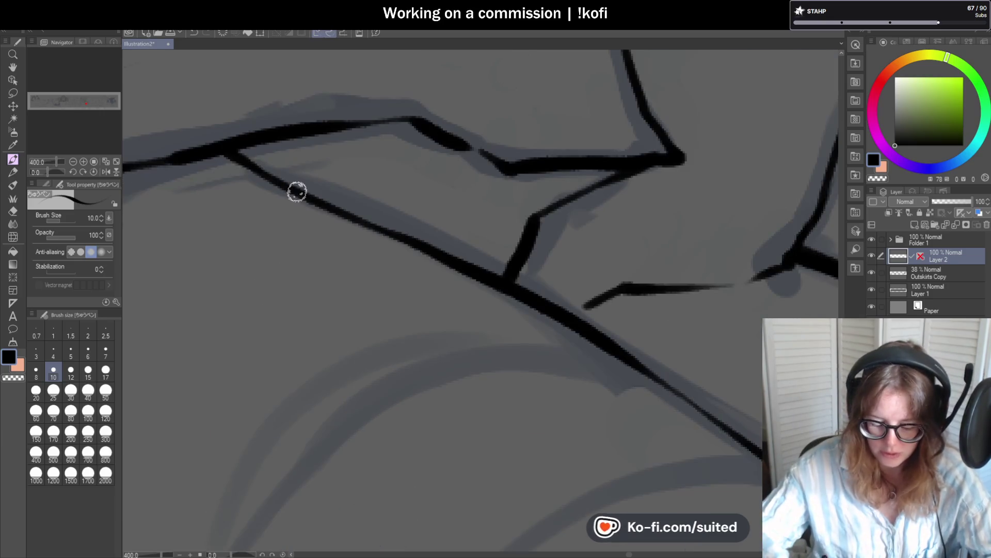
Step: Ink a replacement stroke down the fin's edge near the top after undoing a misplaced one
scroll(540, 233, down, 6)
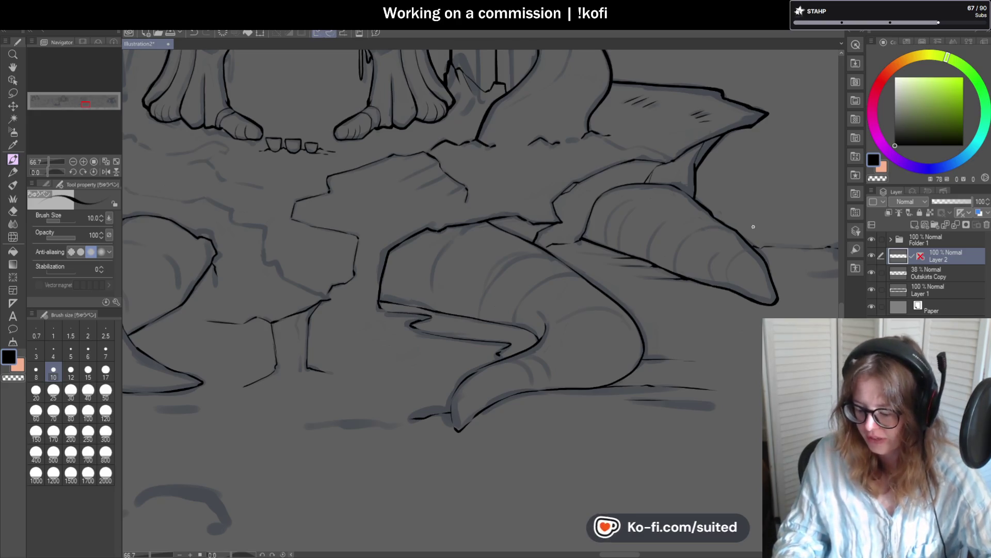
scroll(606, 219, up, 2)
scroll(606, 219, up, 2)
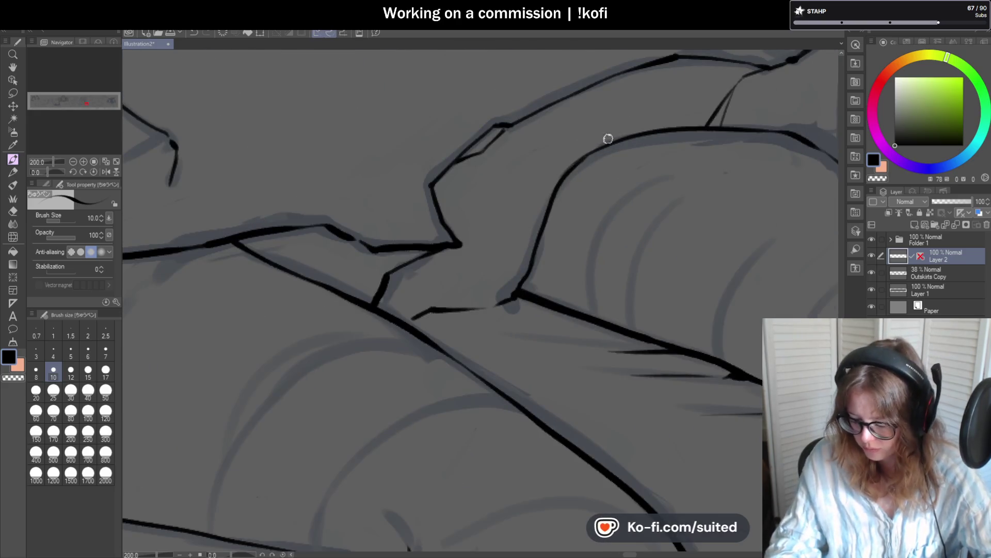
drag(686, 56, 633, 93)
key(ctrl+z)
mouse_move(680, 59)
mouse_down()
mouse_move(633, 89)
mouse_move(616, 131)
mouse_up()
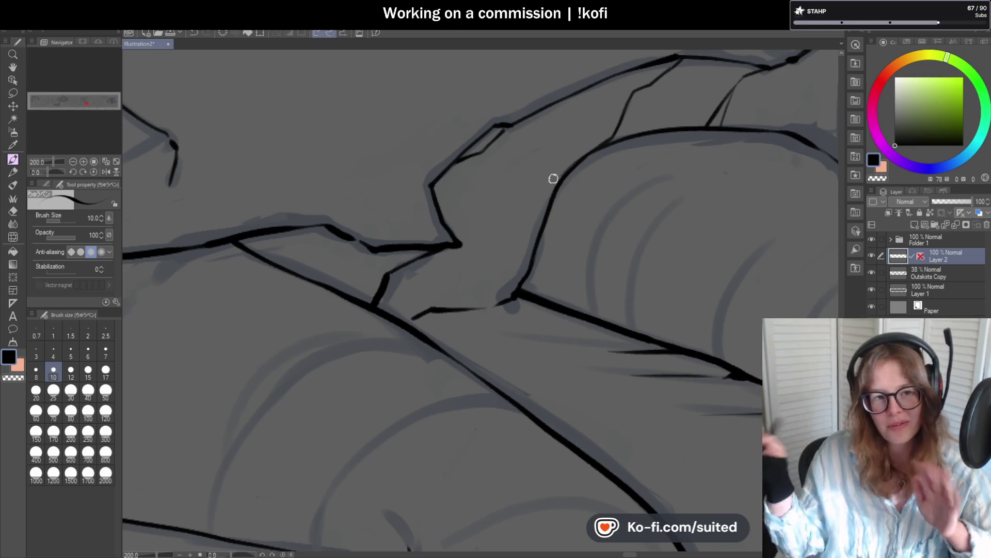
scroll(553, 178, down, 4)
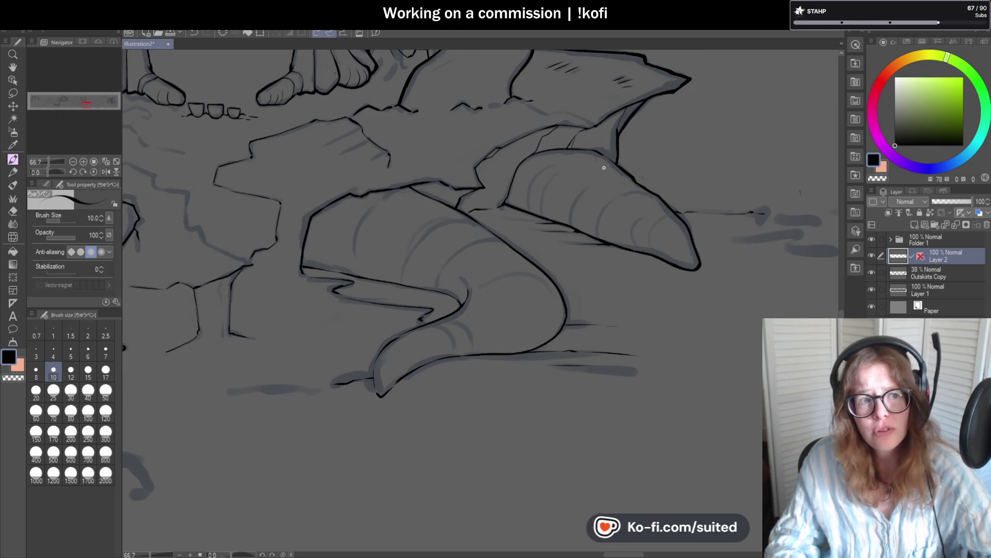
scroll(604, 155, up, 3)
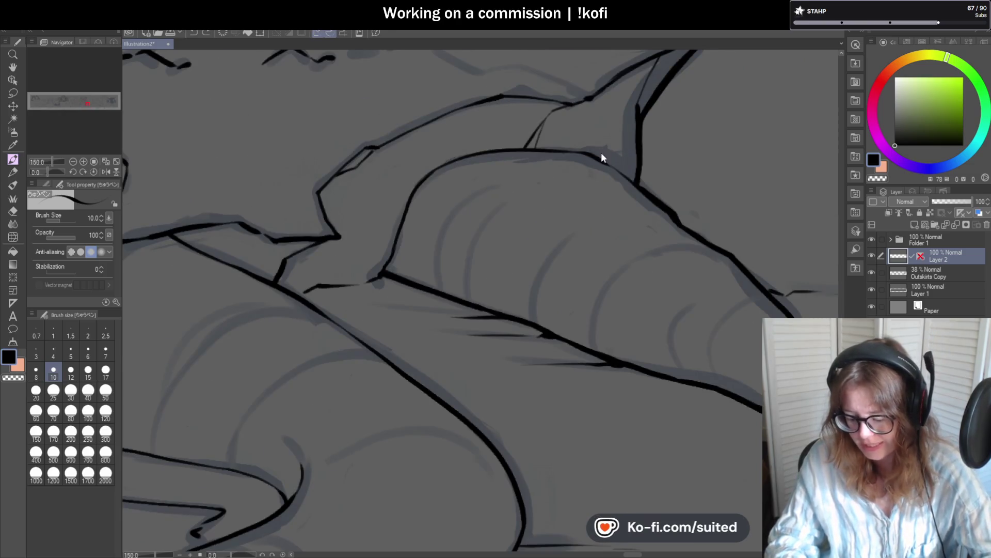
scroll(610, 153, down, 1)
scroll(444, 155, up, 4)
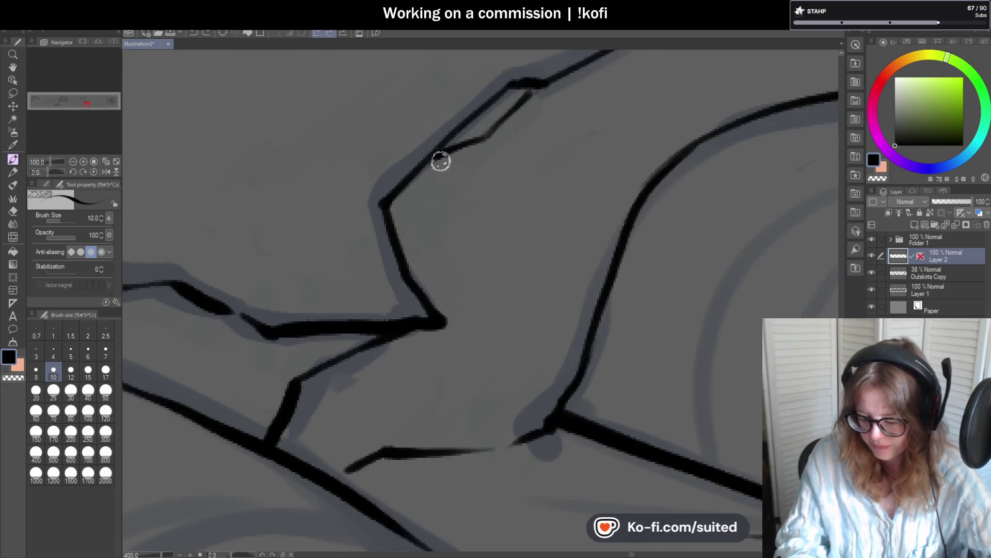
Step: Erase the stray stroke inside the fin, save, and bridge the gaps in the fin outline
mouse_move(457, 149)
mouse_down()
mouse_move(518, 107)
mouse_move(428, 175)
mouse_up()
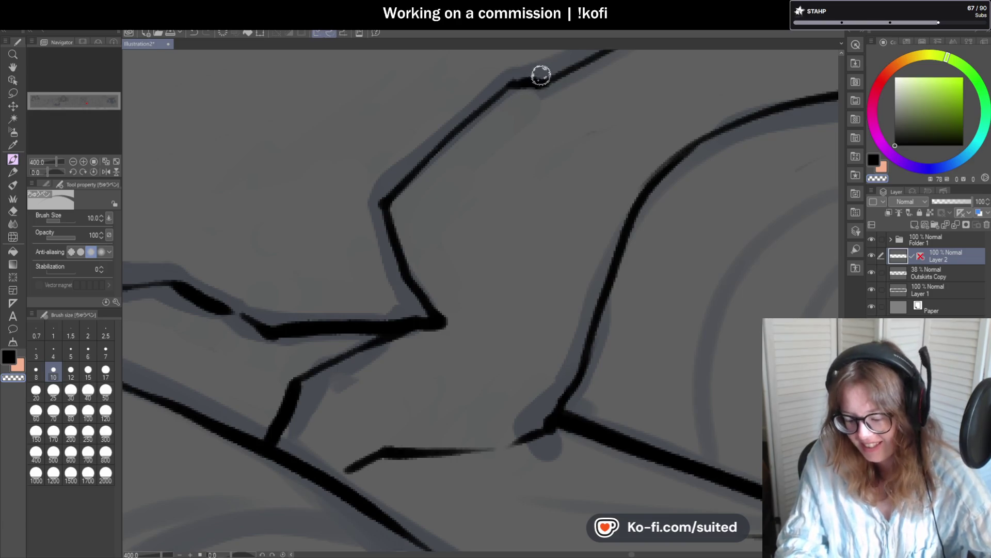
key(ctrl+s)
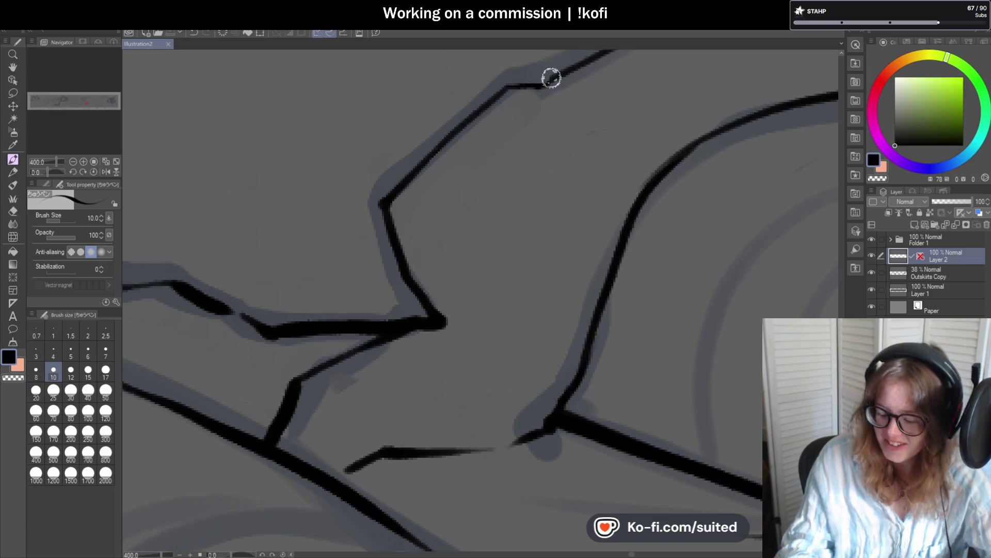
drag(528, 86, 502, 93)
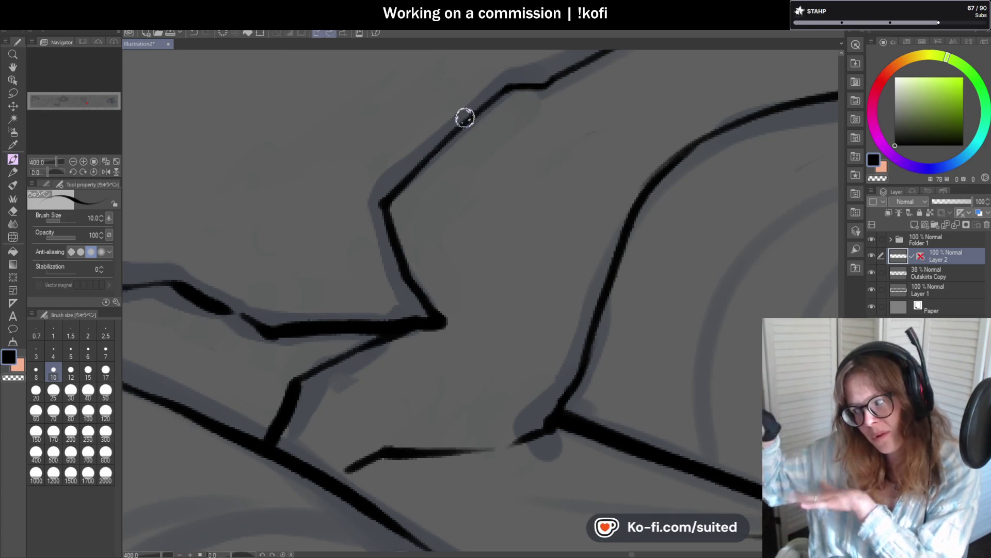
scroll(505, 127, down, 3)
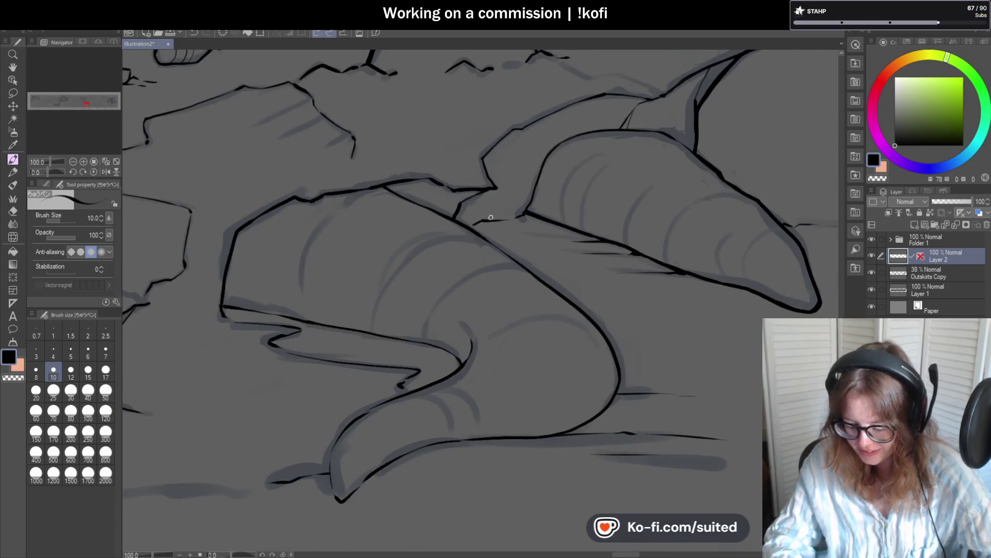
scroll(505, 206, up, 3)
mouse_move(438, 131)
mouse_down()
mouse_move(481, 149)
mouse_move(394, 217)
mouse_move(442, 148)
mouse_move(466, 147)
mouse_up()
scroll(464, 199, down, 4)
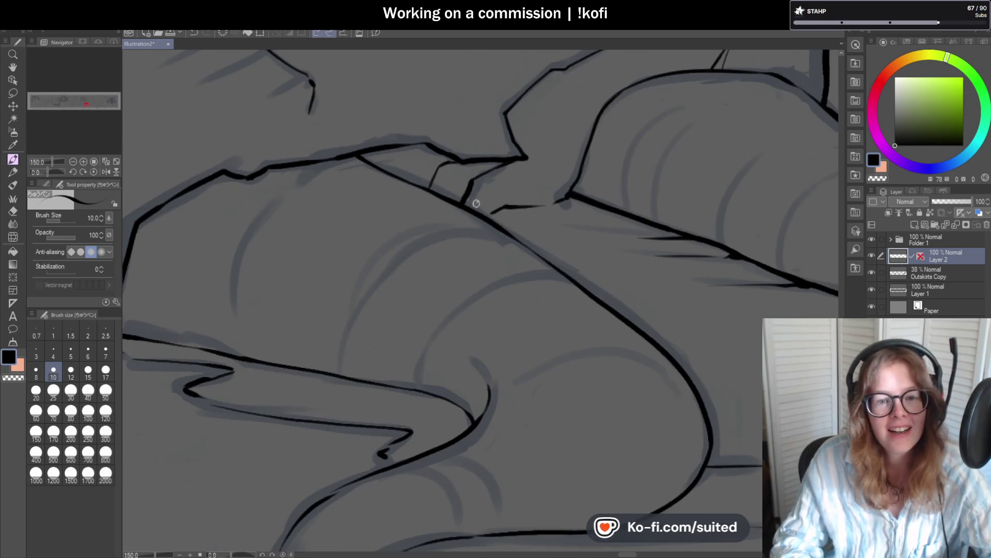
scroll(478, 201, down, 1)
scroll(532, 211, up, 1)
scroll(532, 211, up, 3)
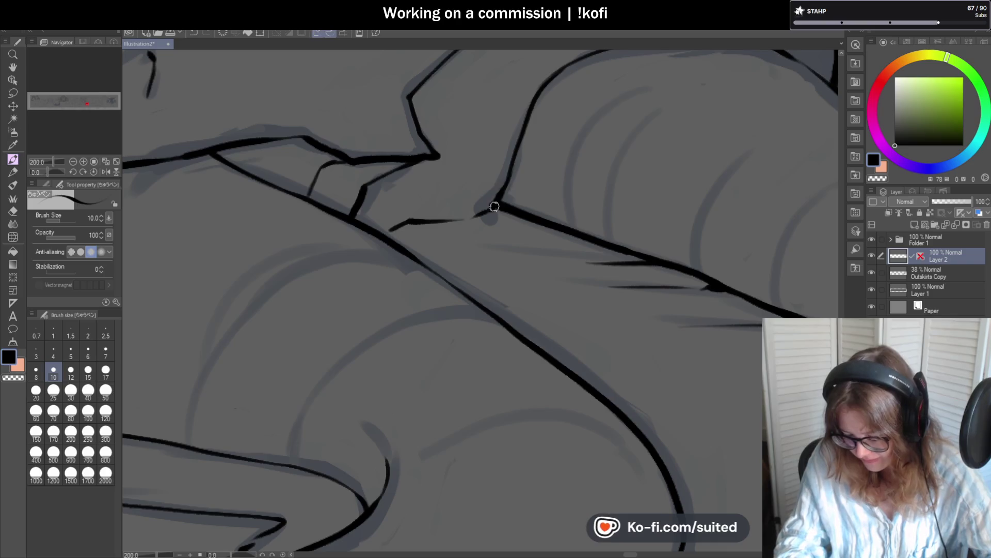
scroll(504, 191, down, 5)
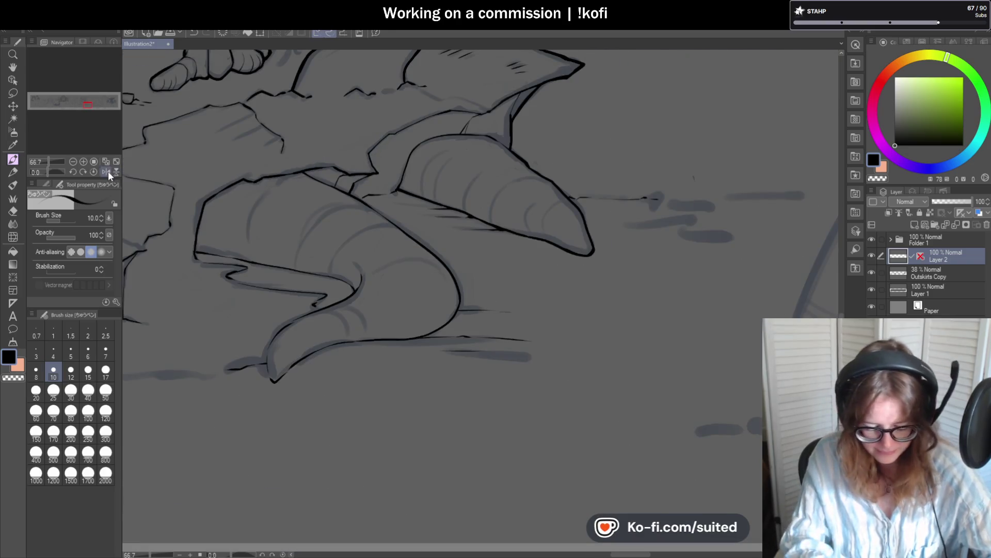
Step: Mirror the canvas horizontally and ink a thicker line down the curve
click(107, 172)
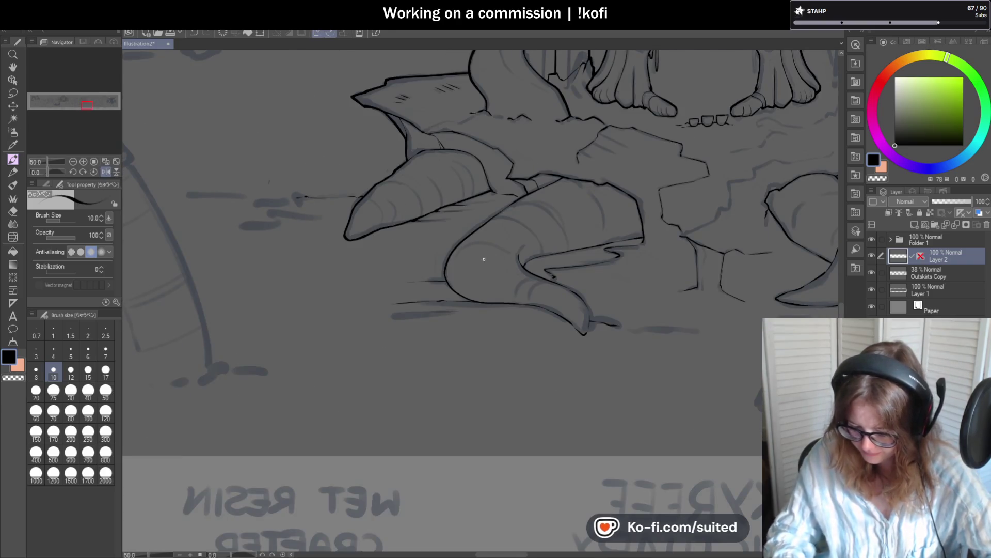
scroll(479, 265, up, 4)
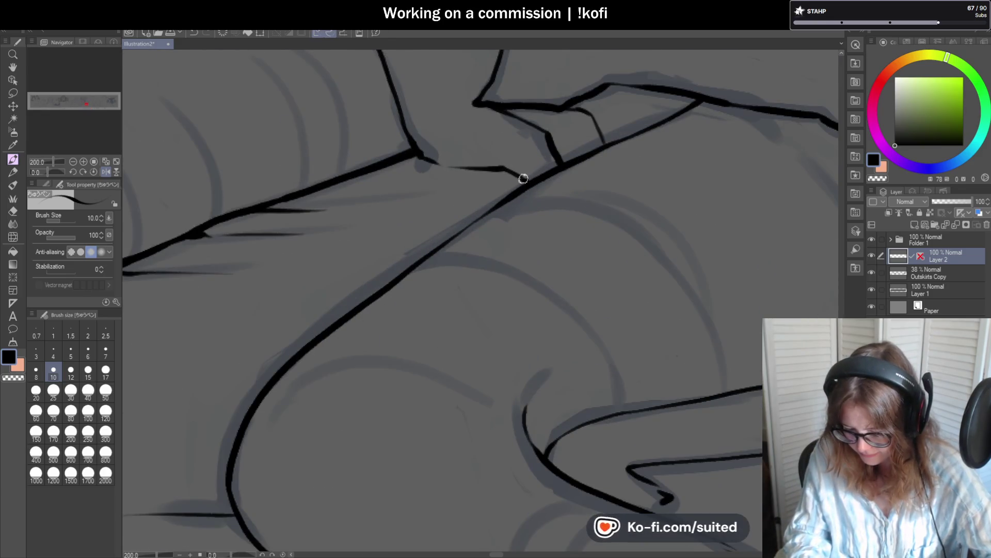
scroll(405, 235, down, 3)
scroll(516, 155, up, 3)
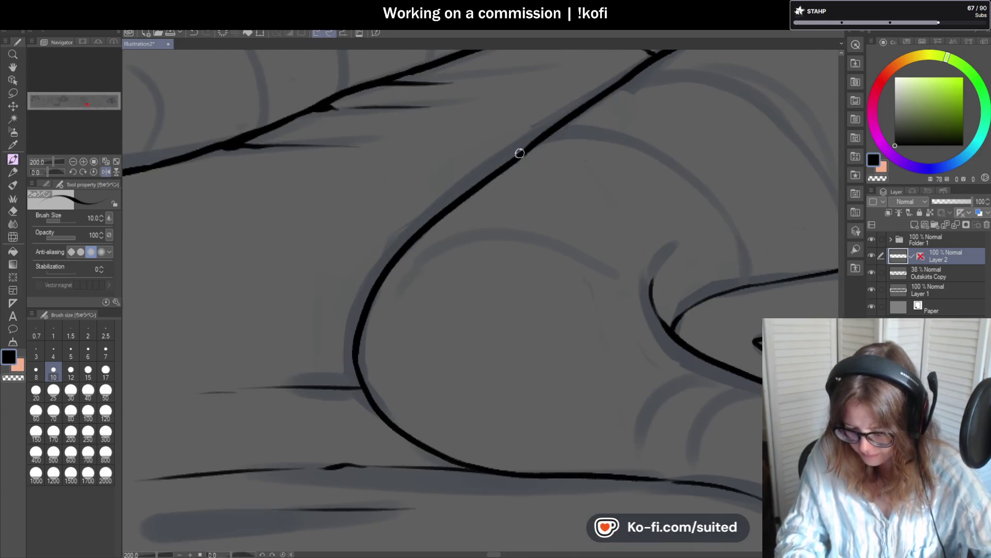
mouse_move(411, 242)
mouse_down()
mouse_move(363, 328)
mouse_move(367, 392)
mouse_up()
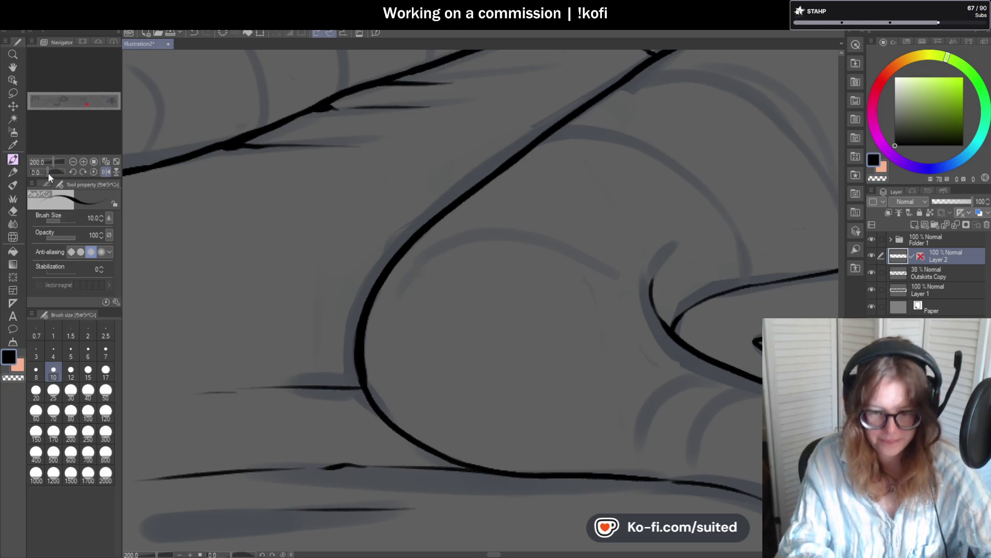
Step: With the view rotated, ink and retrace the shape's left curve as a thick line
drag(48, 172, 57, 173)
mouse_move(432, 154)
mouse_down()
mouse_move(360, 190)
mouse_move(307, 289)
mouse_up()
mouse_move(324, 255)
mouse_down()
mouse_move(376, 142)
mouse_move(344, 357)
mouse_up()
scroll(467, 175, down, 5)
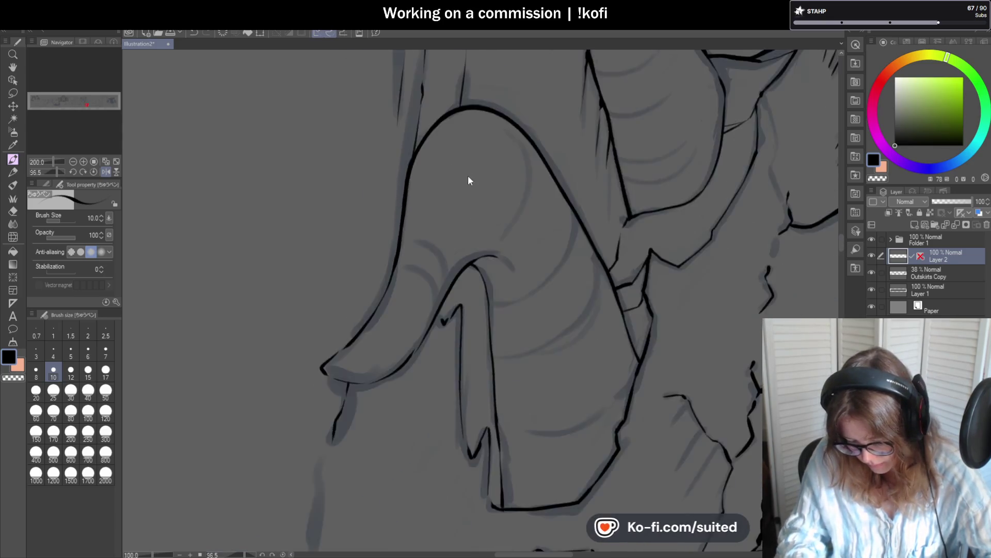
scroll(356, 303, up, 3)
drag(375, 283, 432, 221)
mouse_move(466, 164)
mouse_down()
mouse_move(490, 108)
mouse_move(441, 212)
mouse_up()
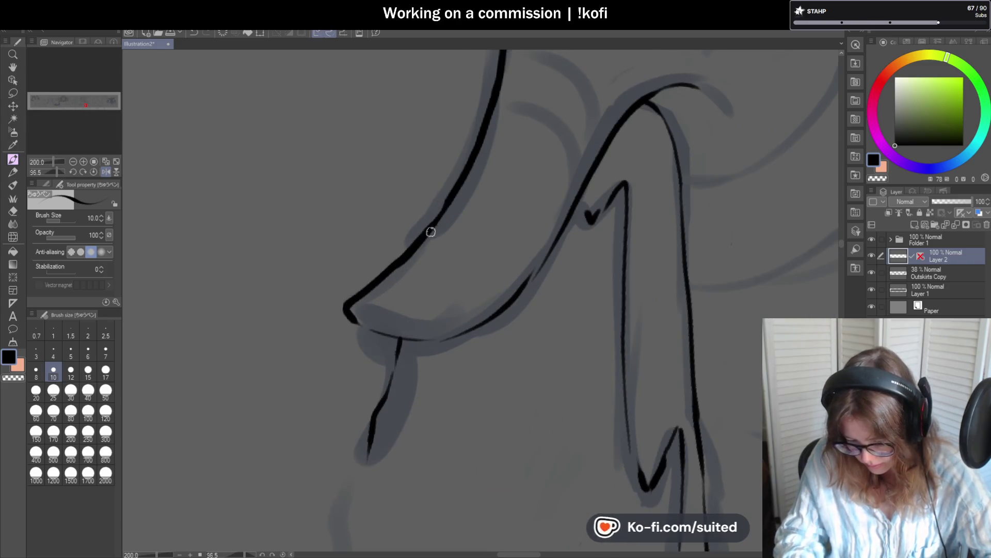
Step: Extend the left line upward in bold, flip the view back, and join it to the upper line
click(94, 171)
drag(391, 299, 379, 212)
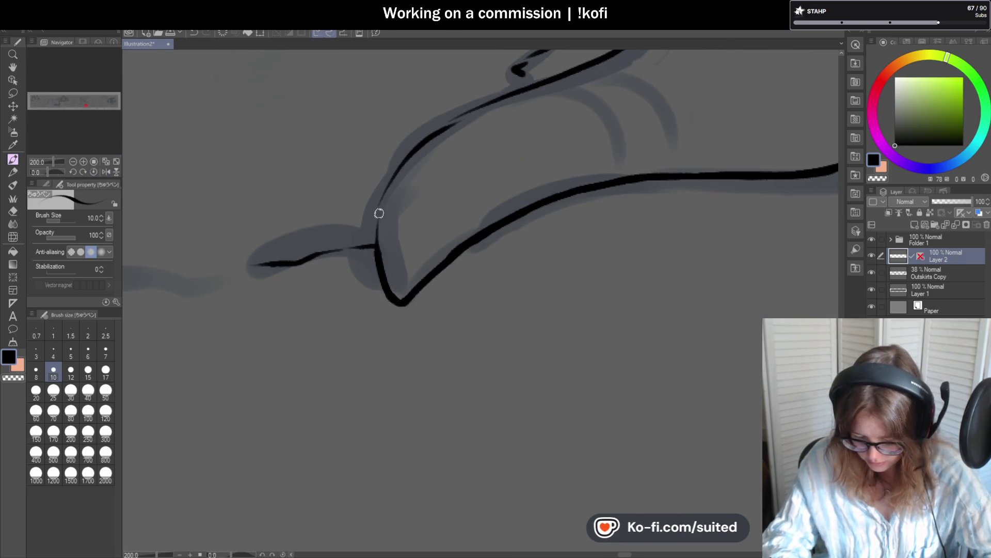
drag(389, 289, 447, 123)
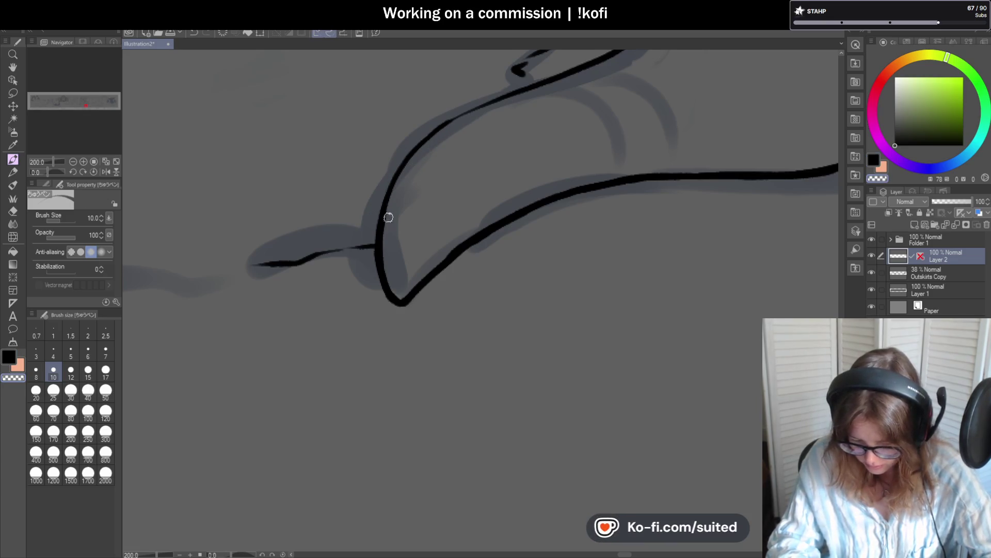
mouse_move(376, 316)
mouse_down()
mouse_move(430, 212)
mouse_move(352, 264)
mouse_move(511, 168)
mouse_up()
scroll(403, 252, down, 2)
scroll(543, 205, down, 3)
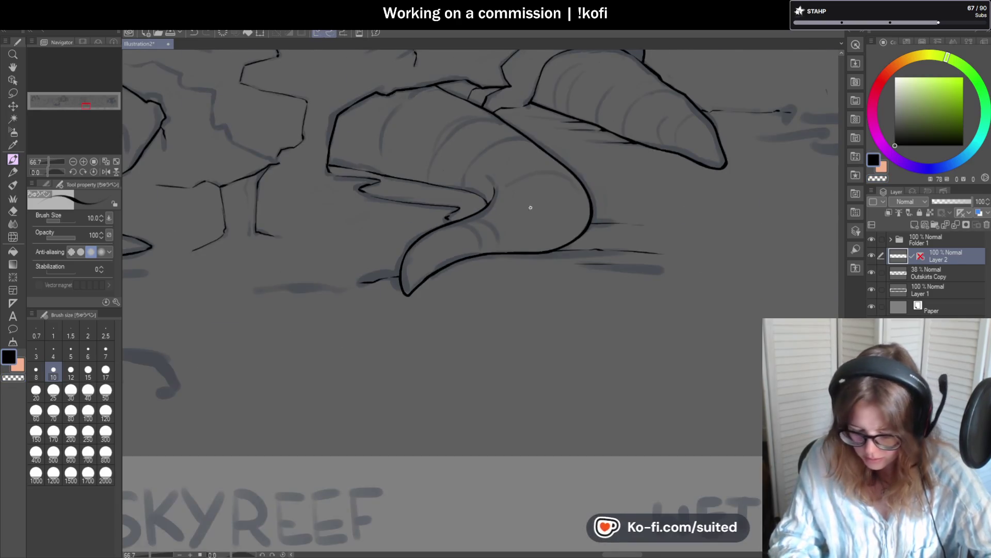
key(h)
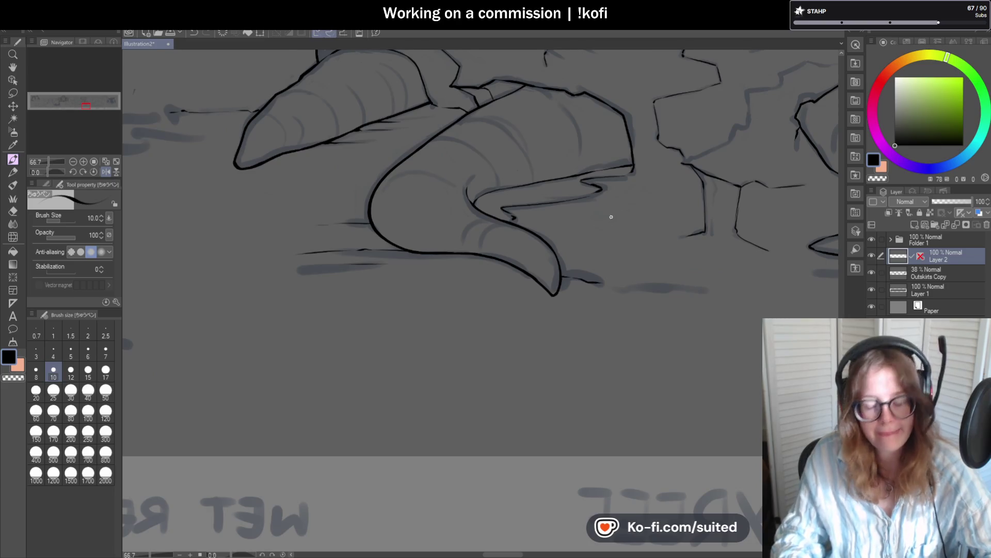
scroll(498, 210, up, 5)
drag(465, 177, 555, 134)
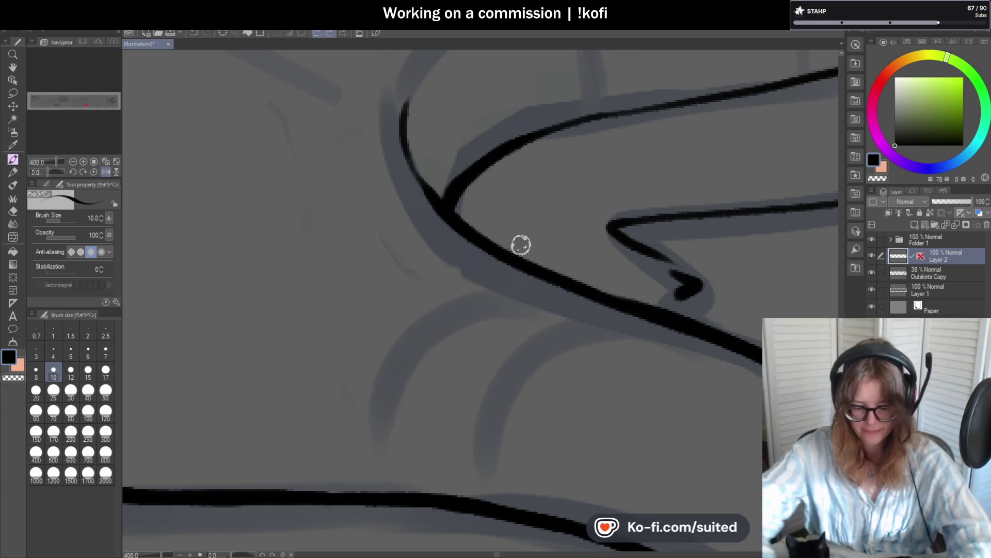
Step: Ink the tail's edge as a dark line and add a stroke down from the corner
scroll(520, 334, down, 6)
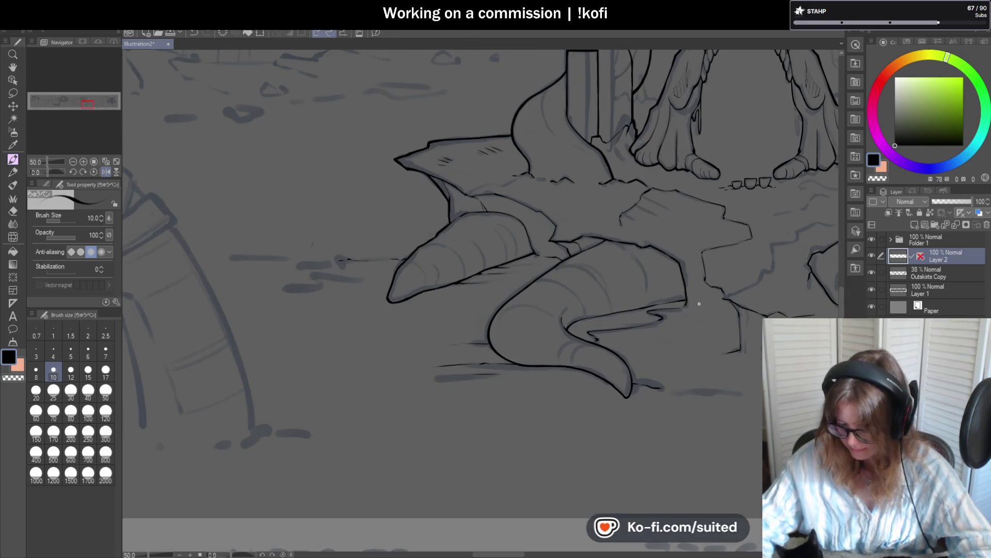
scroll(595, 334, up, 4)
drag(48, 173, 42, 172)
scroll(393, 396, down, 2)
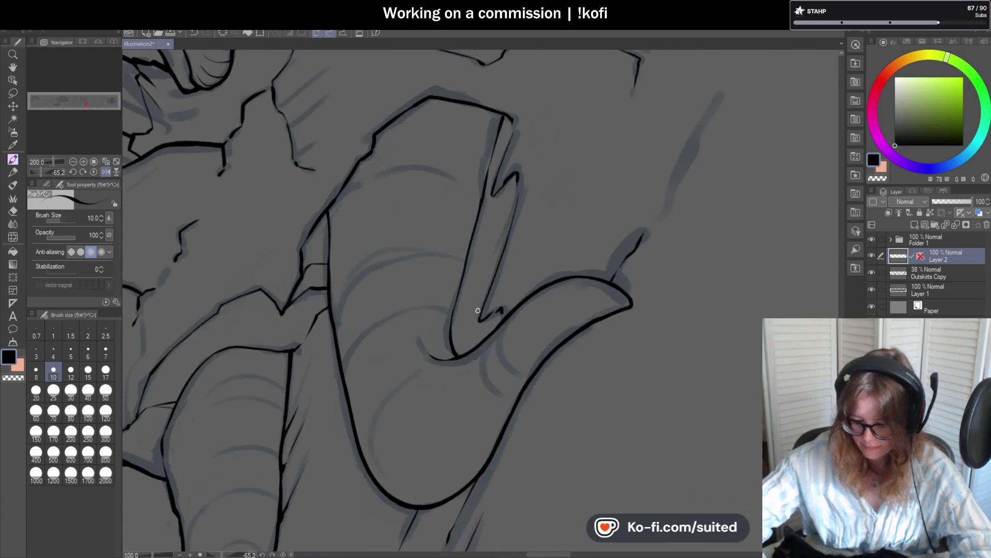
scroll(489, 177, up, 1)
drag(508, 111, 437, 389)
drag(451, 331, 427, 435)
scroll(438, 388, down, 3)
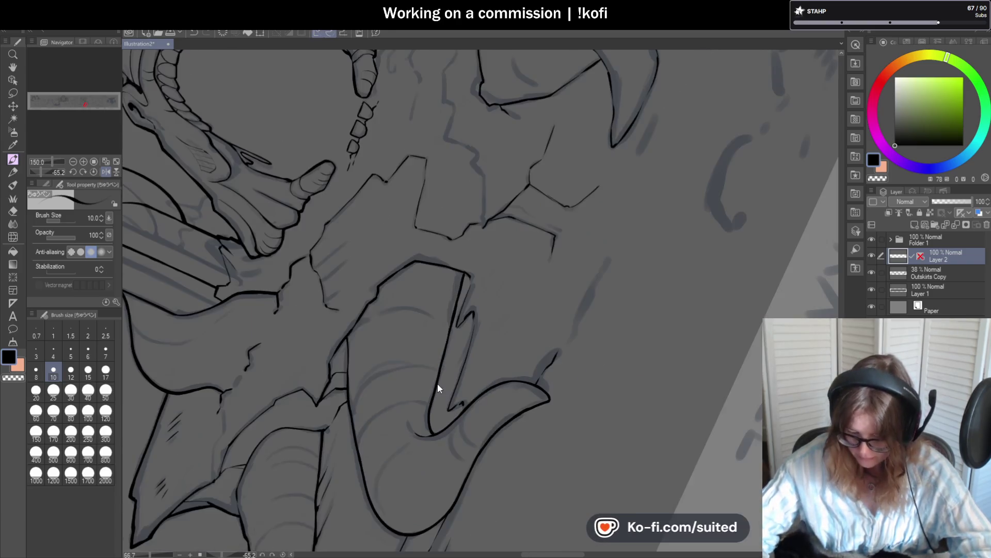
scroll(471, 269, up, 3)
mouse_move(464, 273)
mouse_down()
mouse_move(481, 320)
mouse_move(499, 250)
mouse_up()
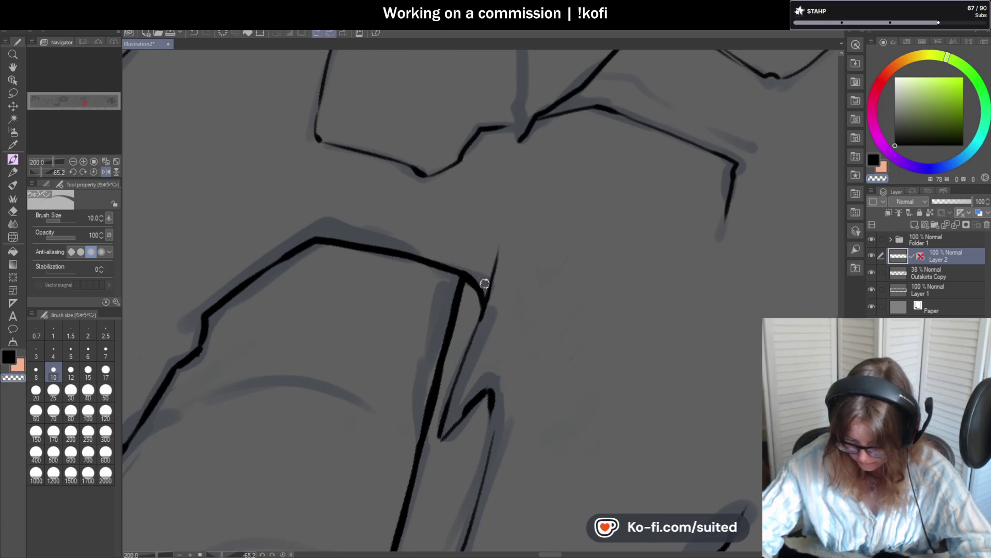
Step: Draw the thick hook stroke from the bottom corner, redoing it once, then toggle transparent colour and back to black
scroll(468, 368, down, 2)
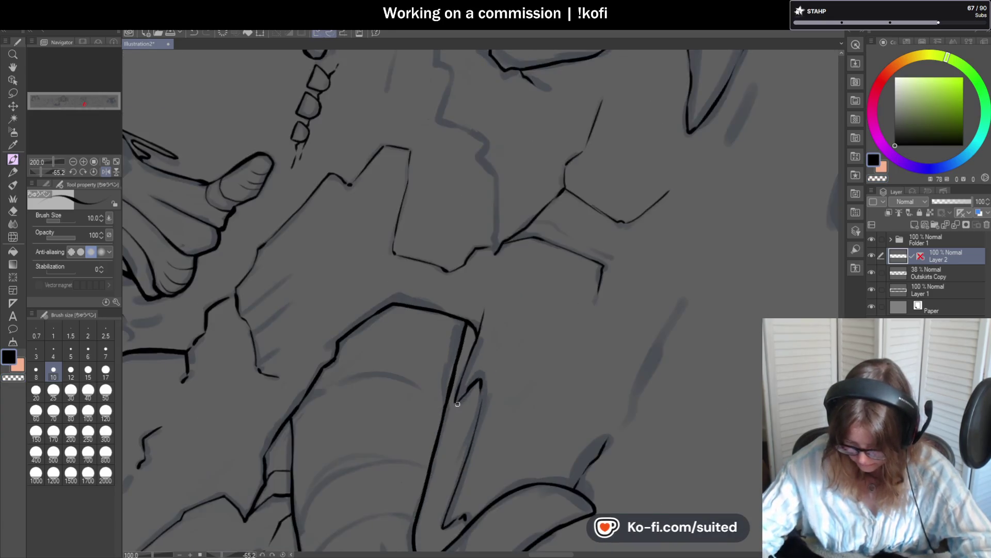
scroll(458, 404, up, 4)
mouse_move(454, 388)
mouse_down()
mouse_move(458, 409)
mouse_move(539, 330)
mouse_up()
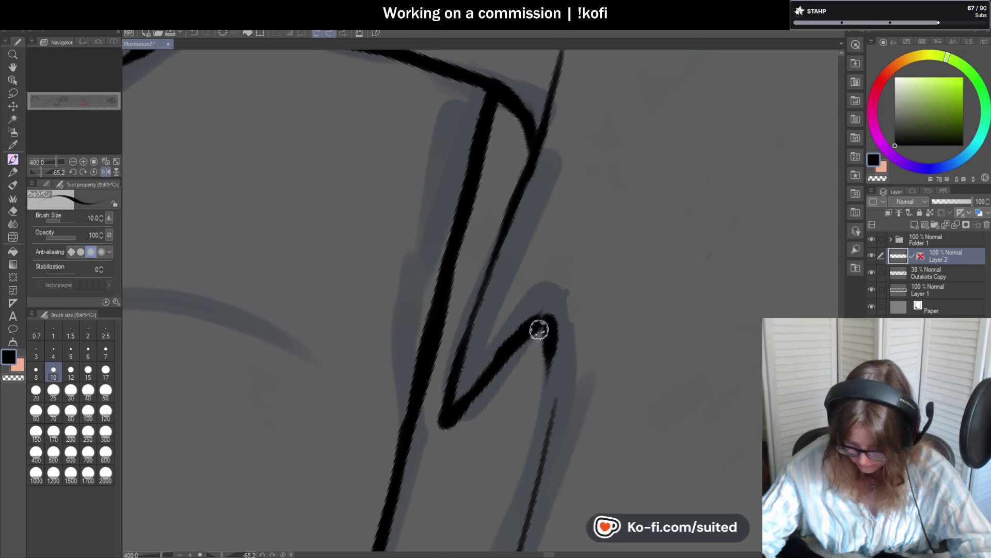
key(ctrl+z)
key(ctrl+z)
mouse_move(449, 416)
mouse_down()
mouse_move(532, 327)
mouse_move(545, 328)
mouse_up()
scroll(573, 248, down, 3)
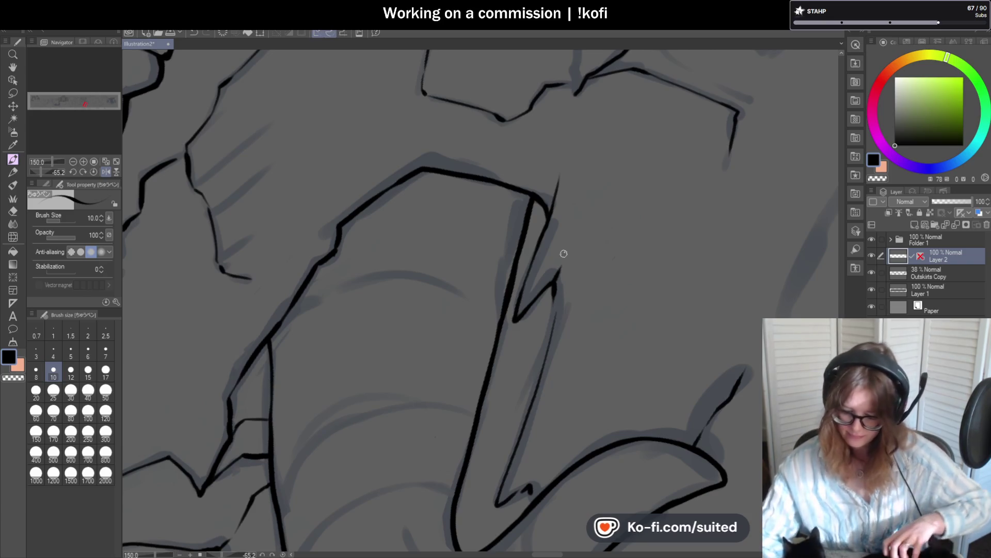
key(c)
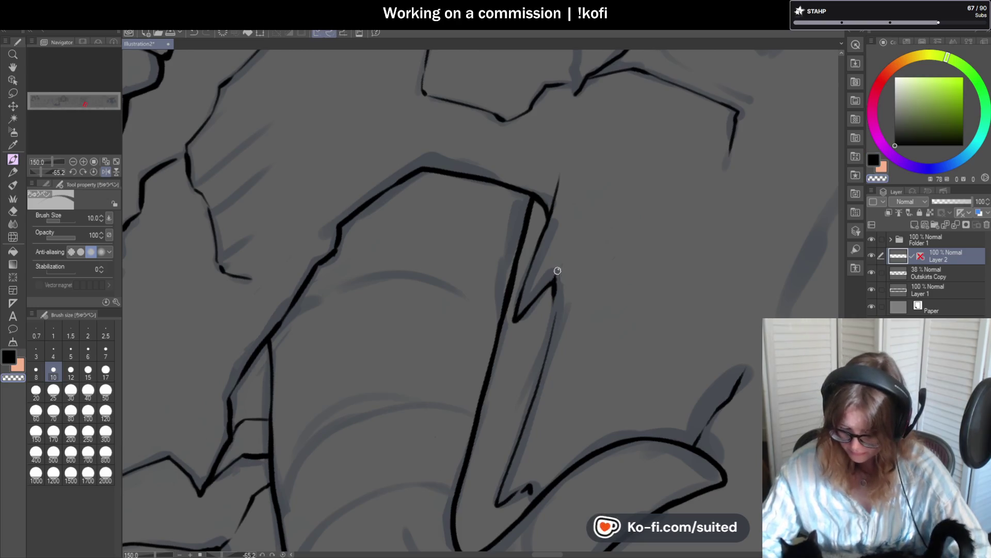
key(c)
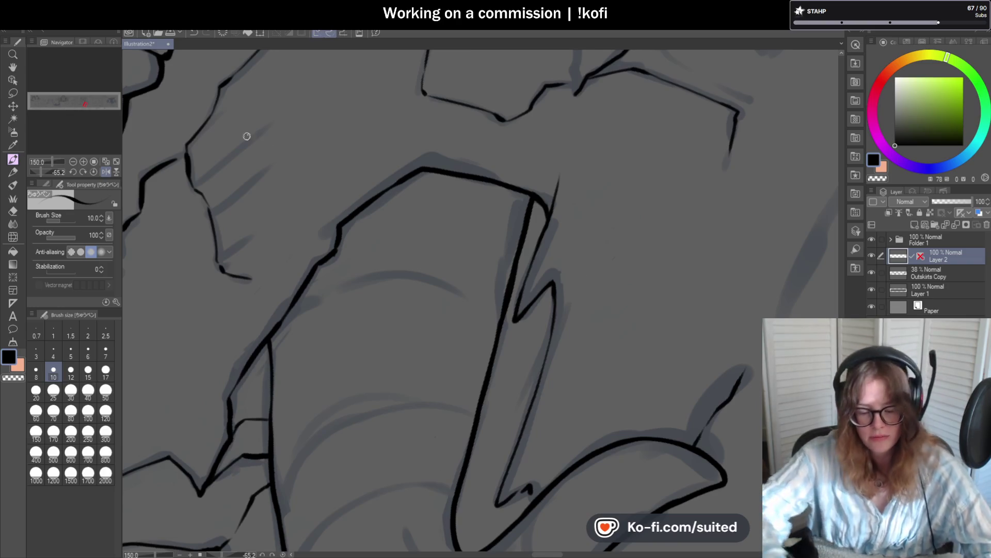
Step: Rotate the canvas to -60 degrees and ink the vertical sketch line and the diagonal meeting it
scroll(442, 357, down, 5)
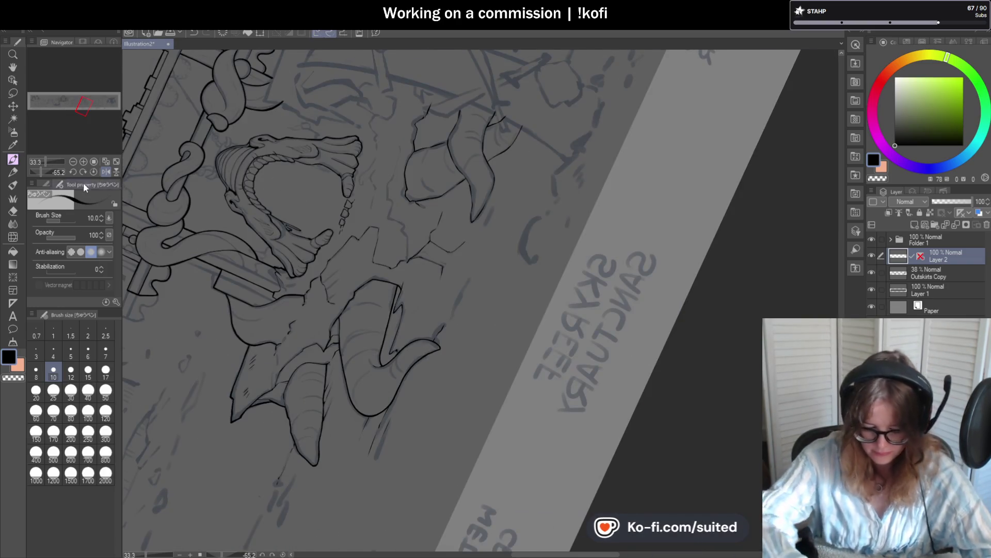
click(94, 171)
click(106, 171)
scroll(392, 215, up, 5)
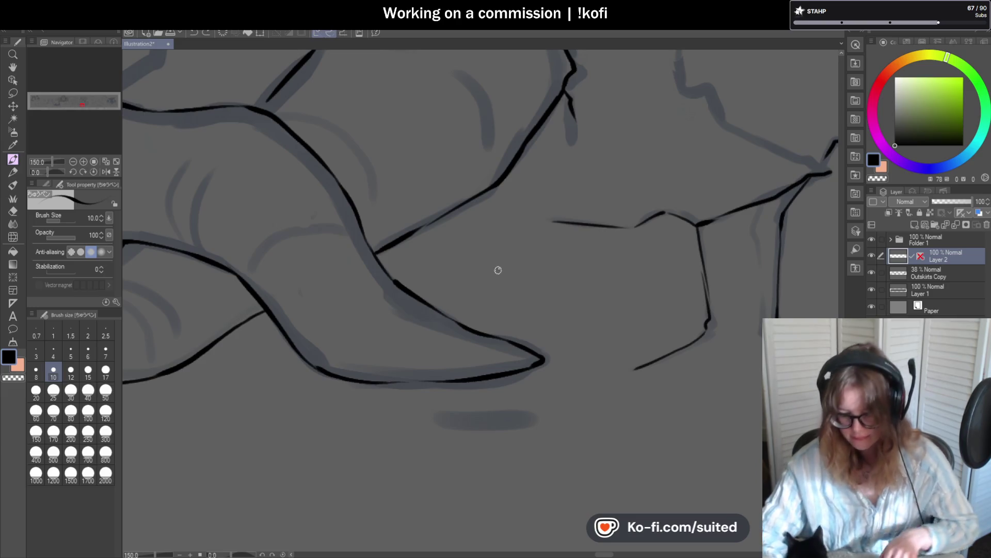
drag(48, 172, 38, 178)
scroll(439, 264, down, 1)
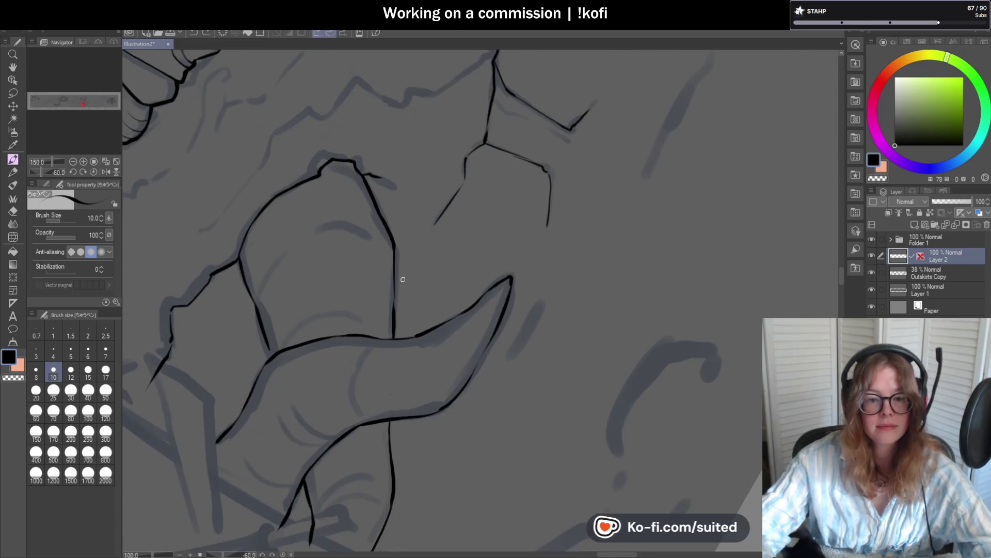
drag(396, 335, 396, 247)
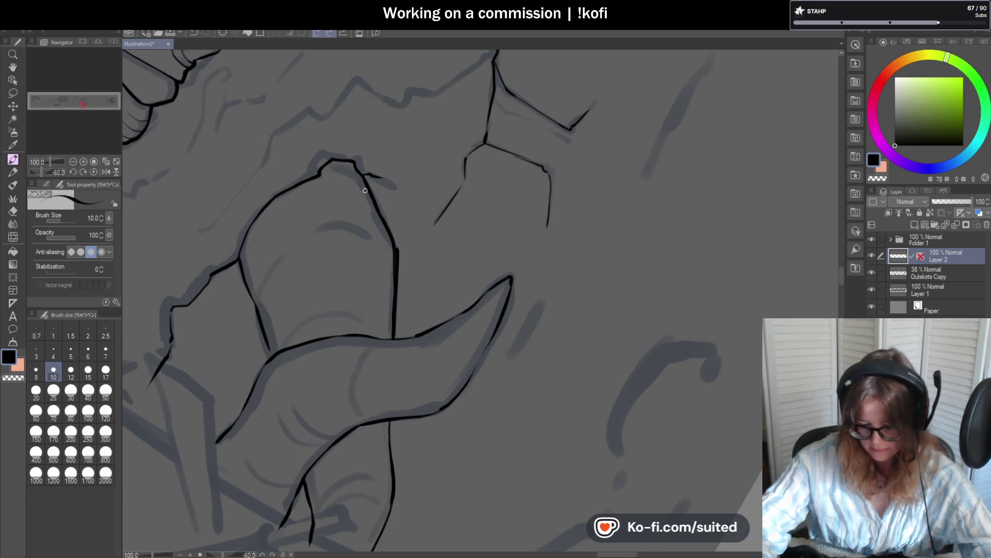
scroll(364, 181, up, 1)
mouse_move(371, 188)
mouse_down()
mouse_move(408, 270)
mouse_move(412, 303)
mouse_up()
Step: Ink the long line and the fin's lower edge in thick black
scroll(408, 342, down, 1)
scroll(403, 394, up, 1)
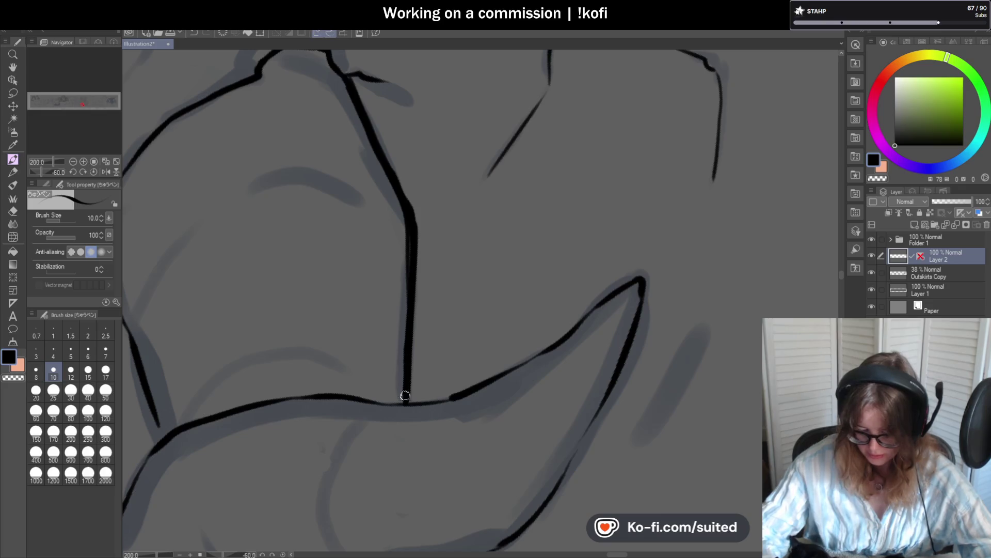
scroll(478, 285, down, 1)
scroll(425, 256, up, 1)
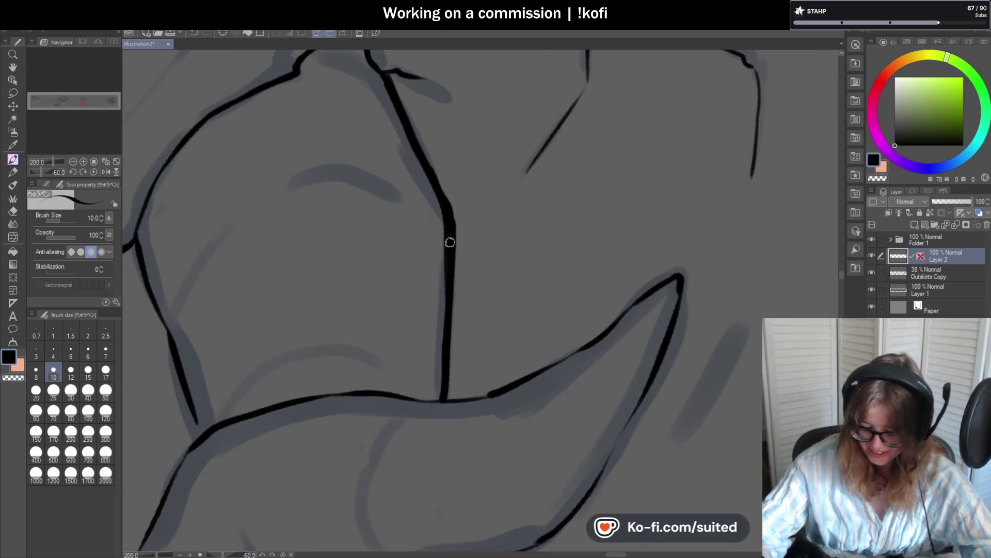
scroll(350, 277, down, 1)
scroll(212, 257, up, 2)
drag(212, 257, 275, 438)
scroll(409, 273, down, 4)
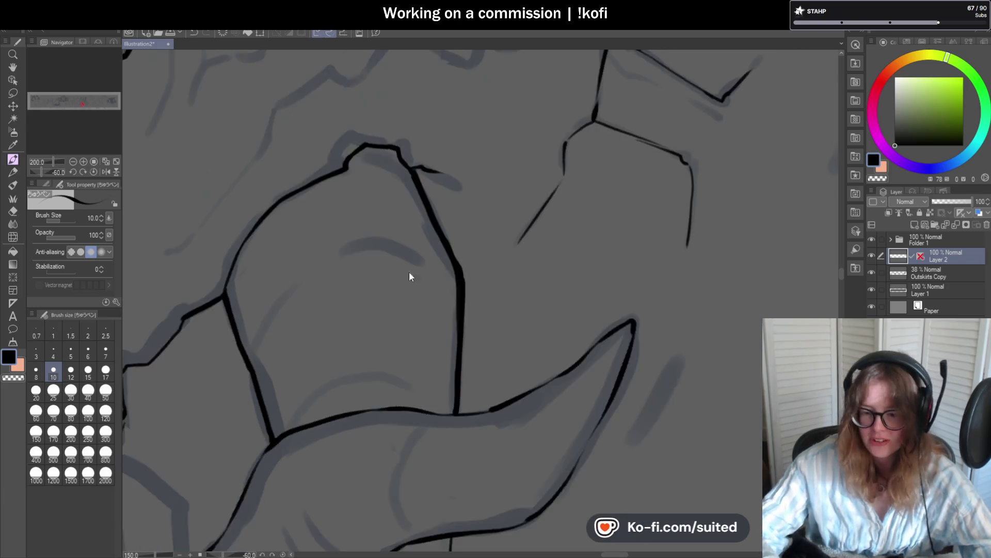
scroll(412, 342, up, 1)
scroll(411, 342, up, 2)
mouse_move(380, 364)
mouse_down()
mouse_move(413, 328)
mouse_move(445, 256)
mouse_up()
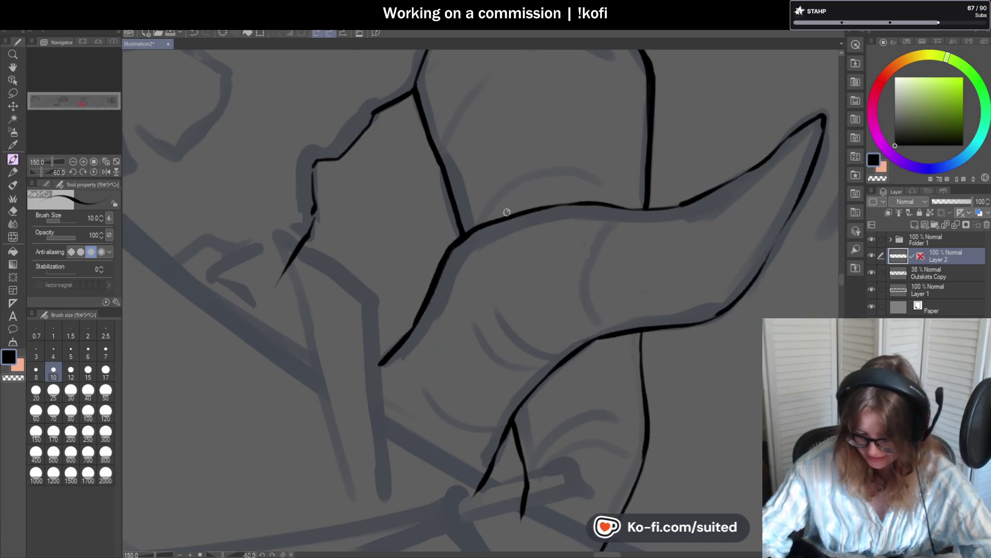
Step: With the view at -122.6 degrees, thicken the fin line up to its tip
drag(50, 161, 35, 173)
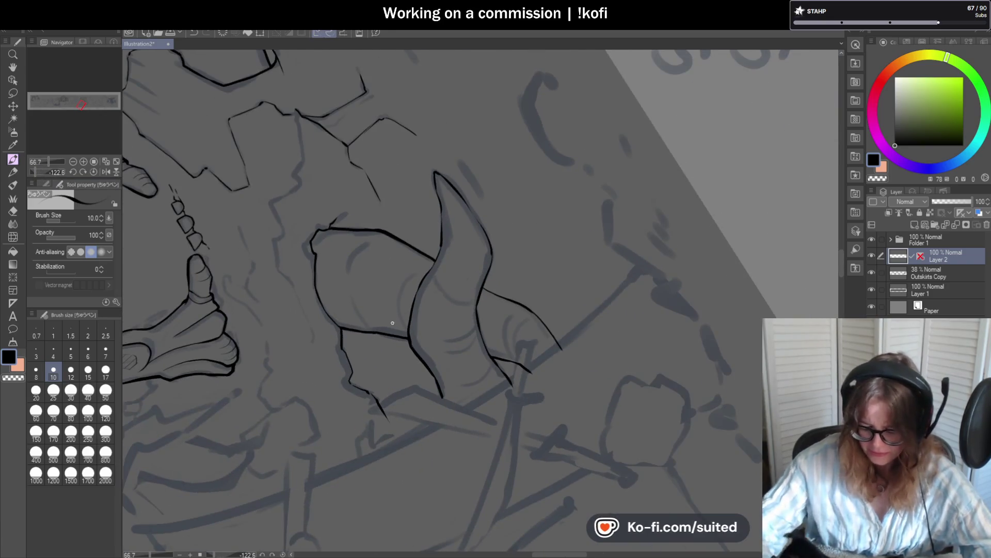
scroll(392, 323, up, 2)
drag(413, 313, 476, 163)
scroll(427, 310, down, 2)
scroll(465, 208, up, 2)
drag(416, 310, 436, 258)
scroll(439, 238, down, 1)
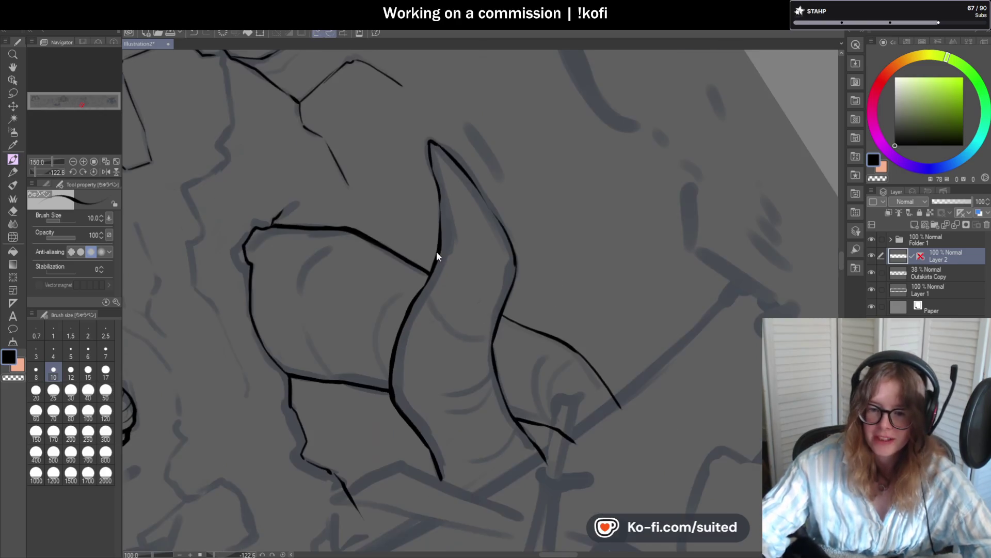
scroll(439, 205, up, 1)
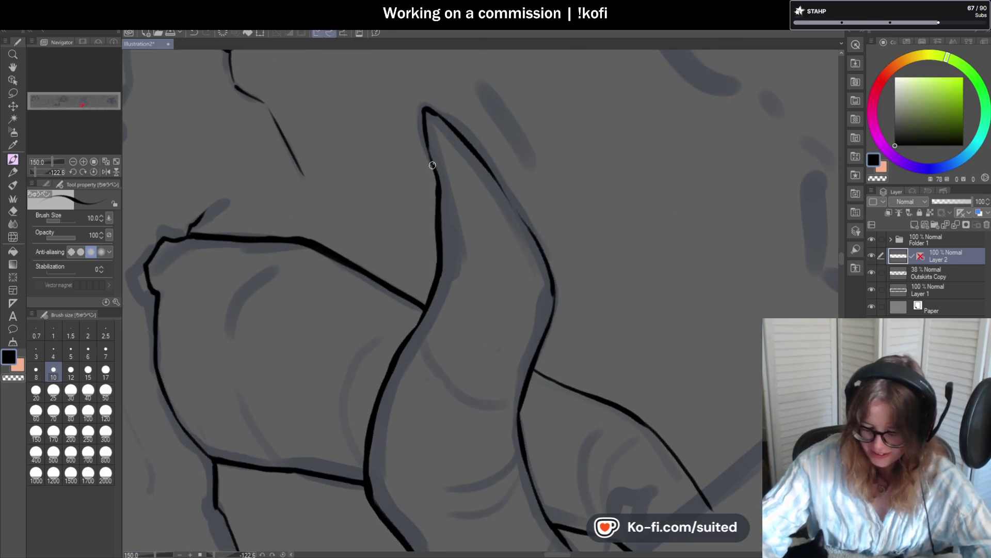
drag(439, 202, 428, 115)
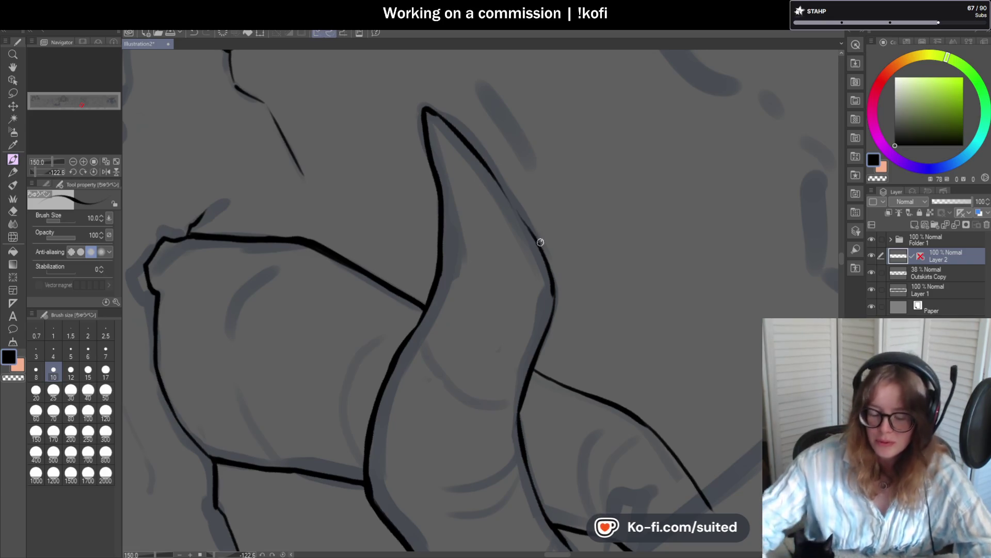
Step: Retrace the fin line from the peak down-right as a continuous thick stroke, then reset the view to 100% upright
scroll(426, 106, up, 1)
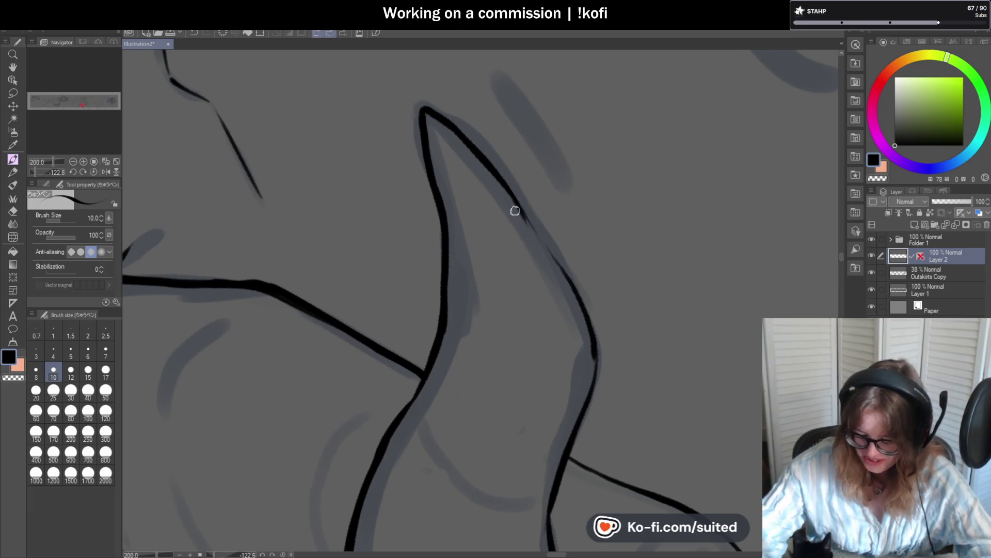
drag(491, 169, 581, 320)
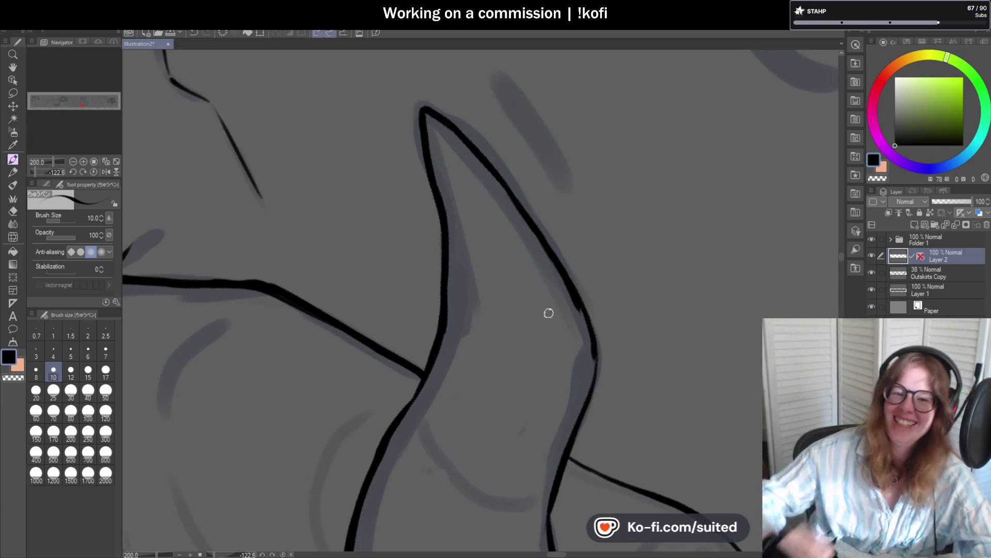
scroll(418, 267, down, 1)
scroll(419, 268, down, 1)
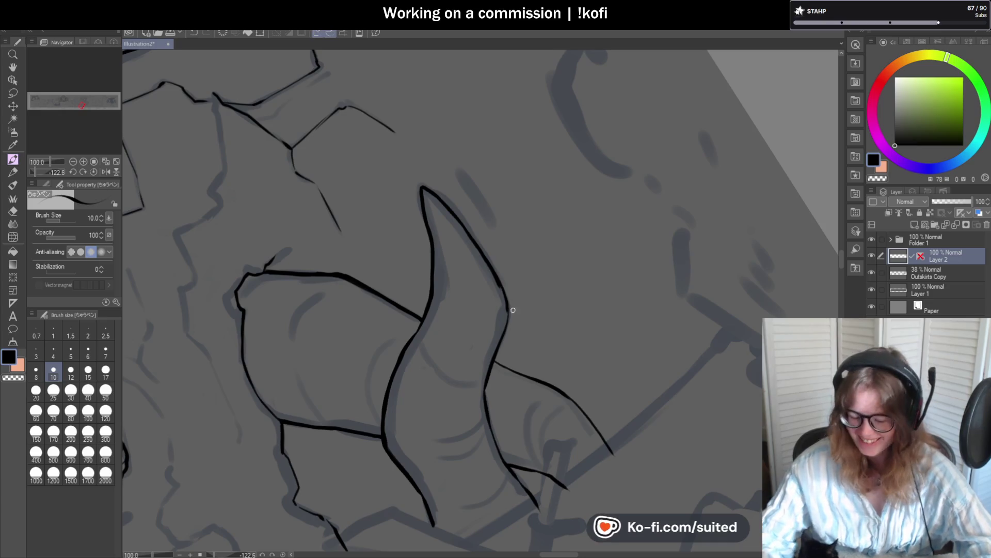
scroll(500, 262, up, 2)
mouse_move(499, 259)
mouse_down()
mouse_move(514, 321)
mouse_move(491, 411)
mouse_up()
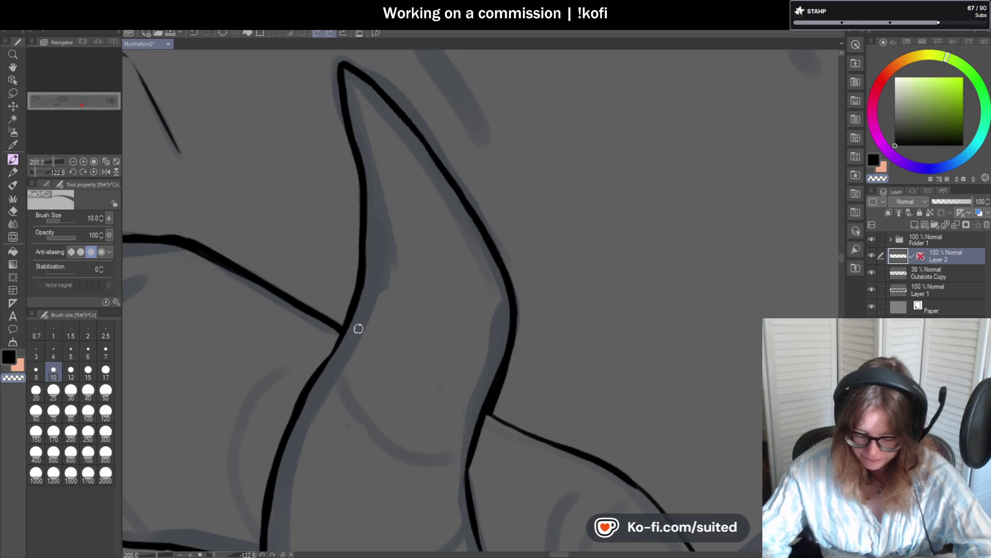
key(ctrl+at)
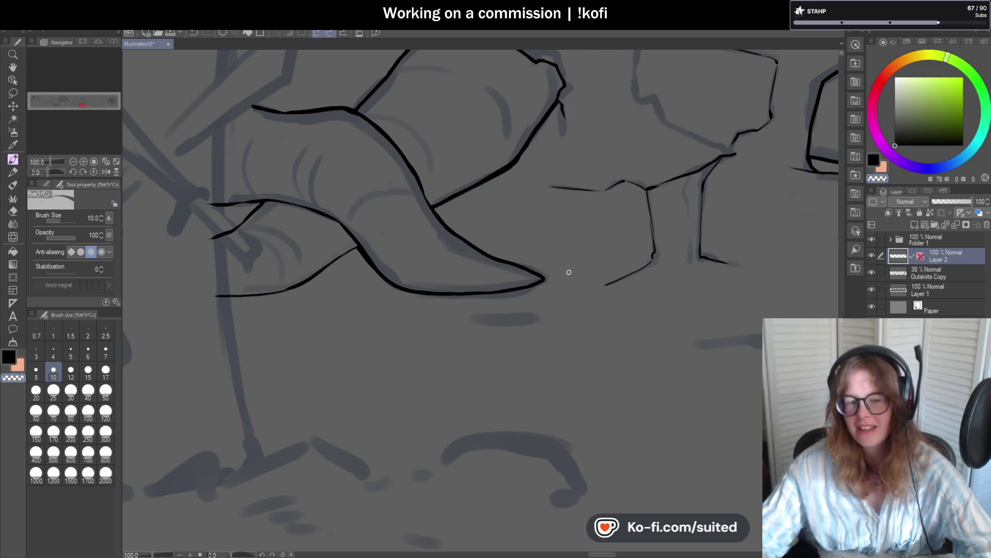
Step: Rotate the view to -70.4°, zoom in, and retrace the joined fin line and right fin edge thicker
scroll(568, 272, down, 2)
scroll(432, 253, up, 1)
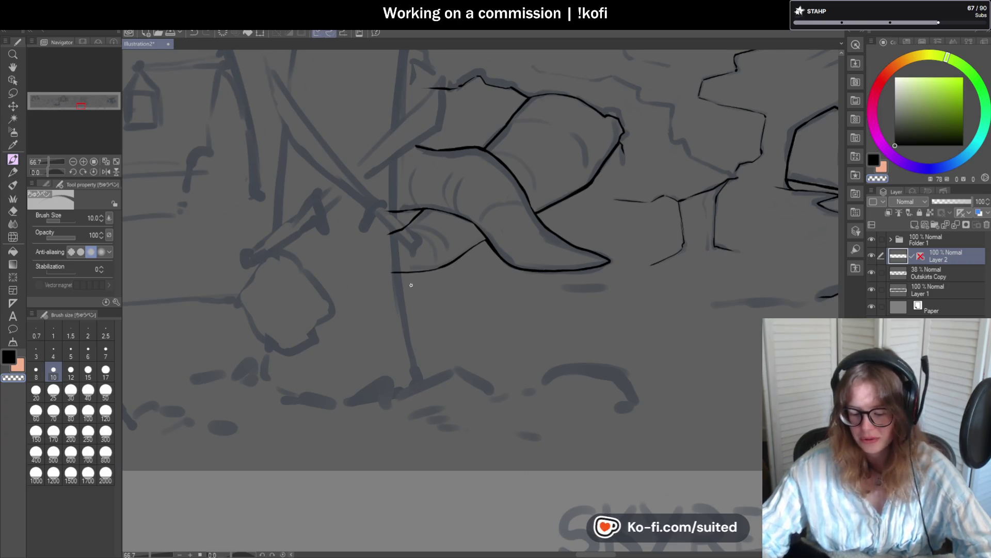
drag(43, 175, 39, 172)
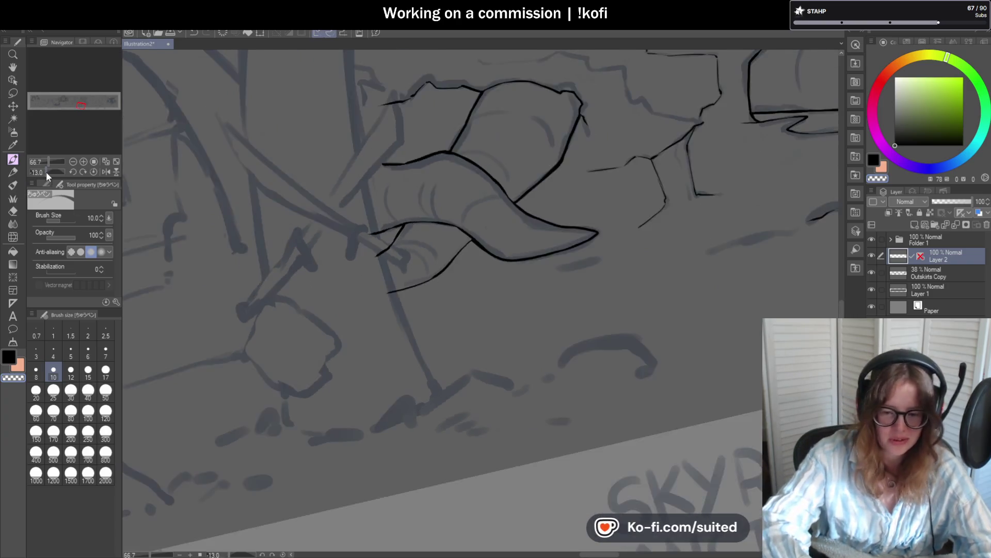
scroll(399, 392, up, 3)
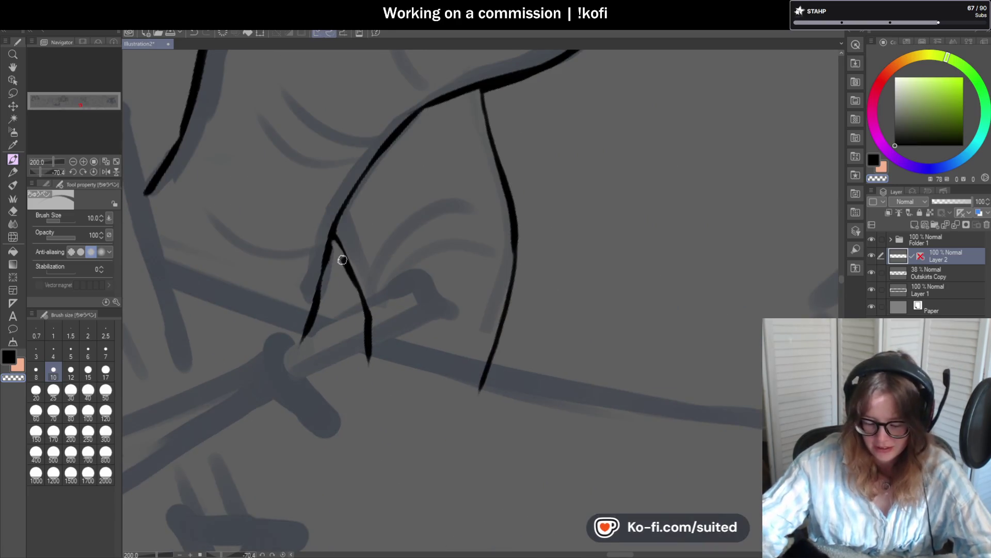
drag(350, 271, 366, 334)
drag(487, 101, 504, 191)
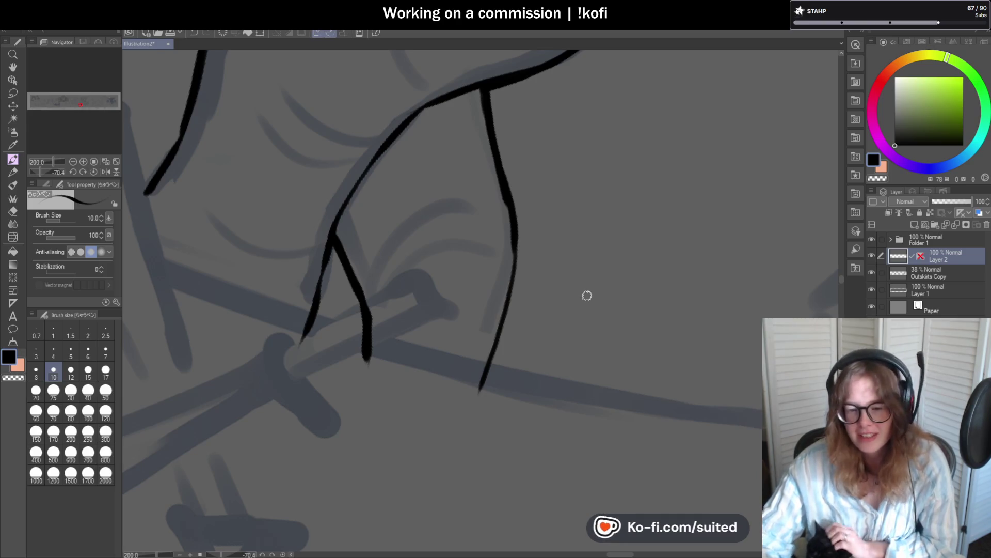
Step: Thicken the lower right and left fin lines, then reset the rotation and zoom out
drag(516, 258, 480, 399)
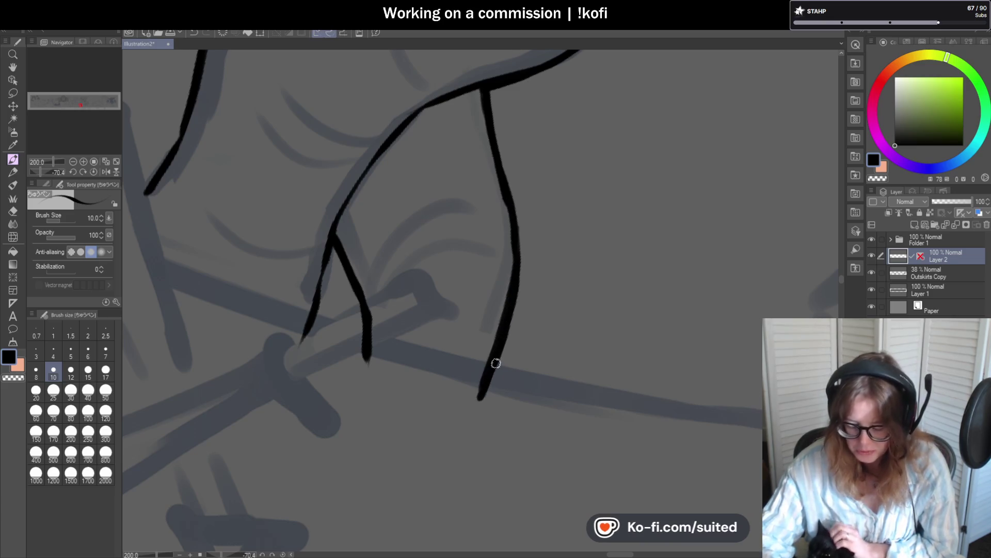
drag(343, 199, 402, 124)
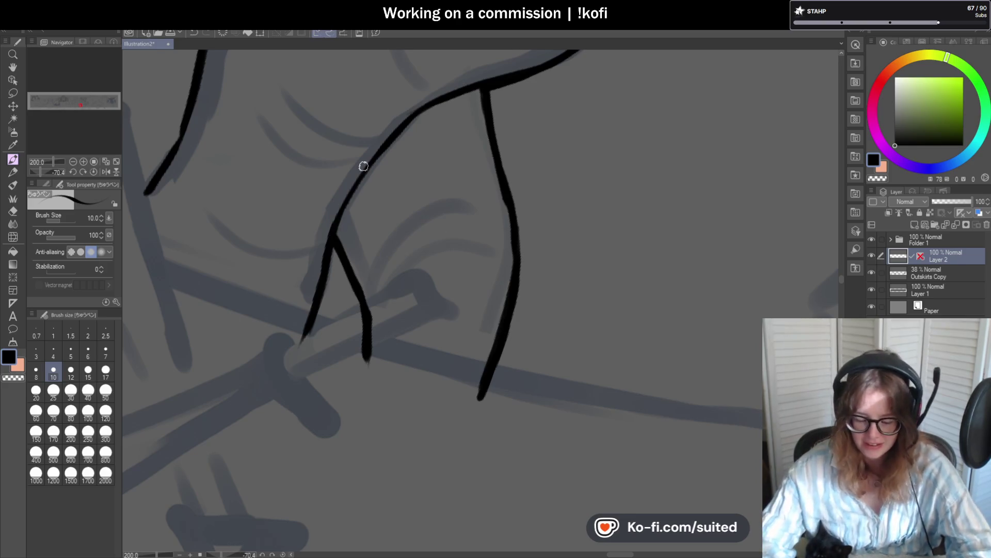
scroll(507, 293, down, 3)
scroll(392, 215, up, 3)
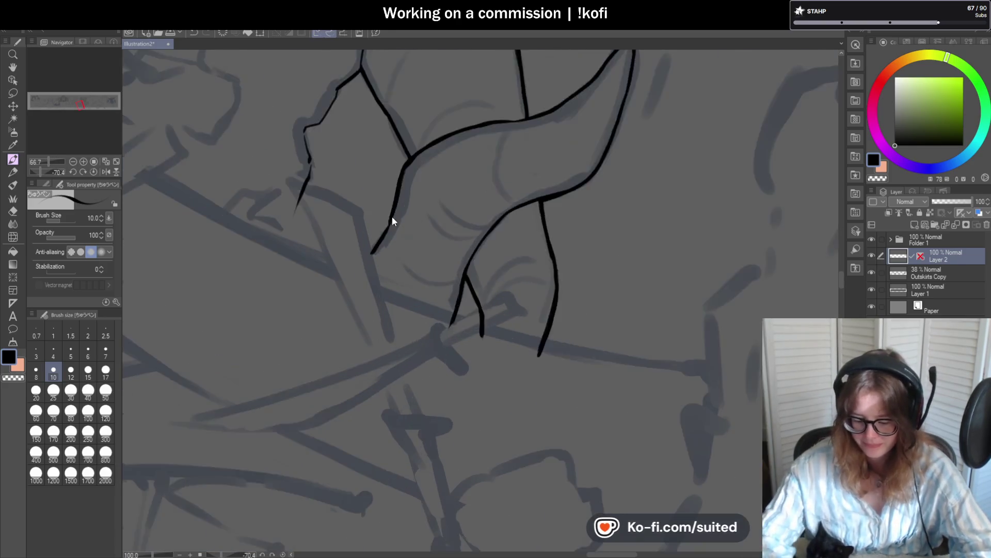
scroll(395, 213, down, 3)
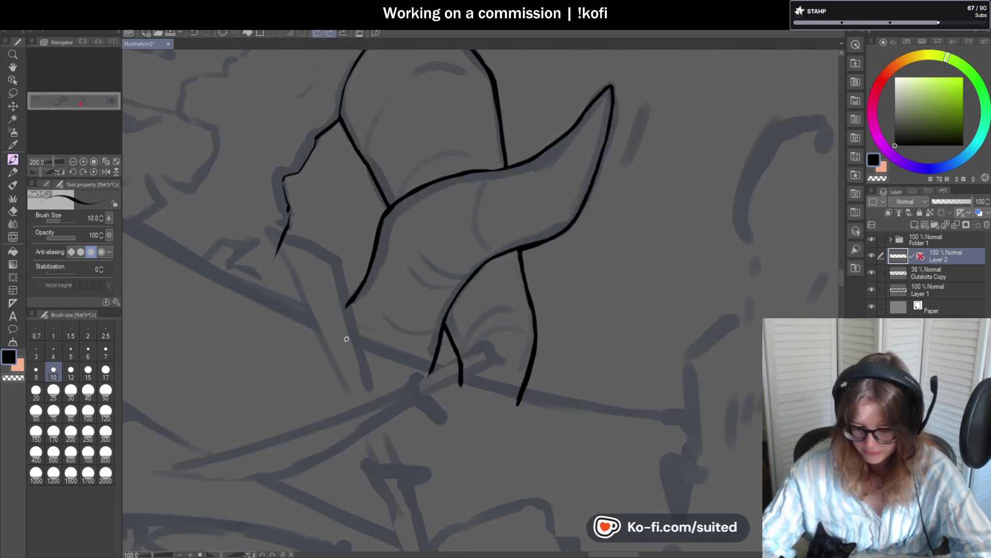
scroll(314, 293, up, 3)
mouse_move(320, 274)
mouse_down()
mouse_move(307, 219)
mouse_move(370, 146)
mouse_move(376, 125)
mouse_up()
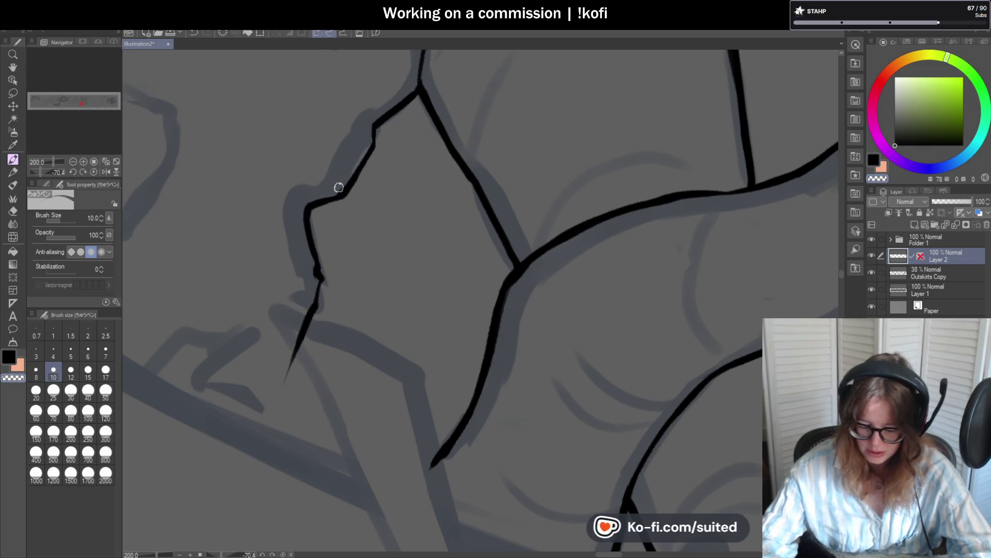
click(93, 172)
scroll(337, 233, down, 6)
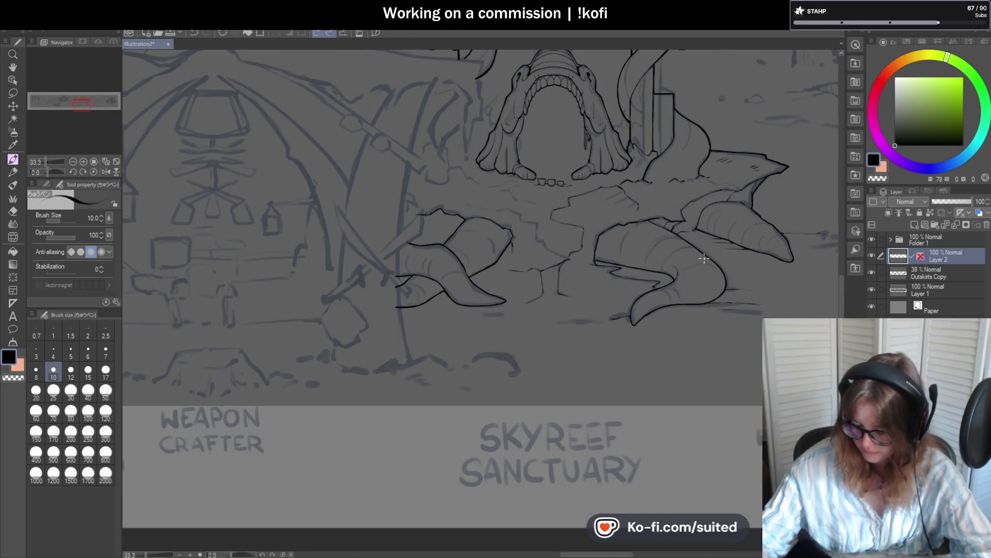
Step: Ink the first ground crack lines, mirror the canvas to check them, and undo the last strokes
scroll(700, 258, down, 1)
scroll(448, 305, up, 7)
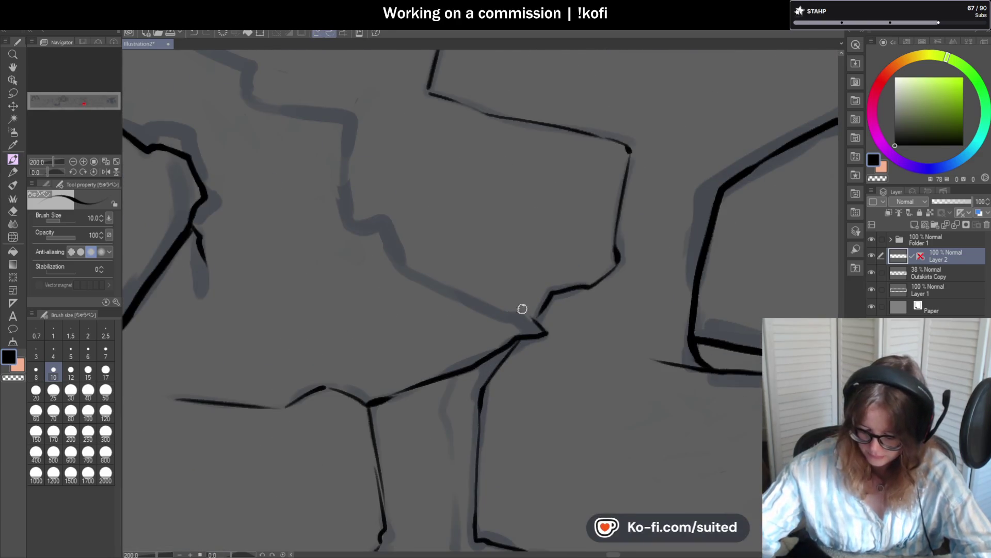
mouse_move(521, 312)
mouse_down()
mouse_move(424, 275)
mouse_move(376, 218)
mouse_move(352, 217)
mouse_up()
scroll(324, 250, down, 4)
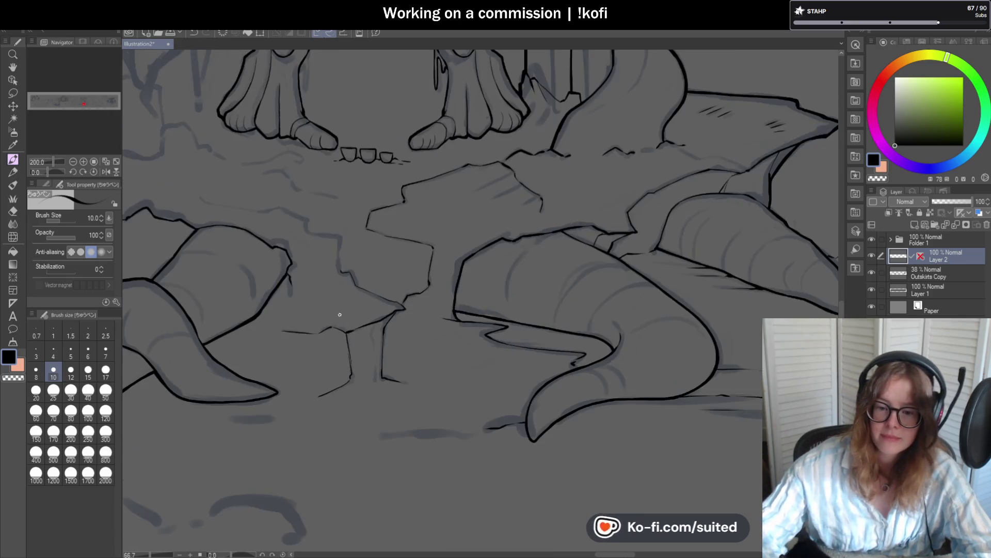
click(106, 171)
scroll(561, 301, down, 1)
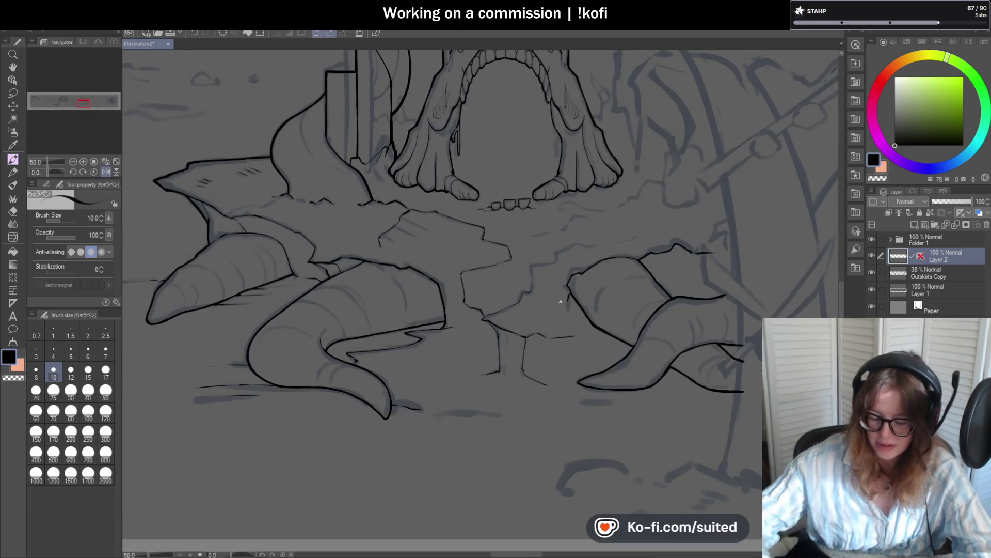
scroll(549, 283, up, 1)
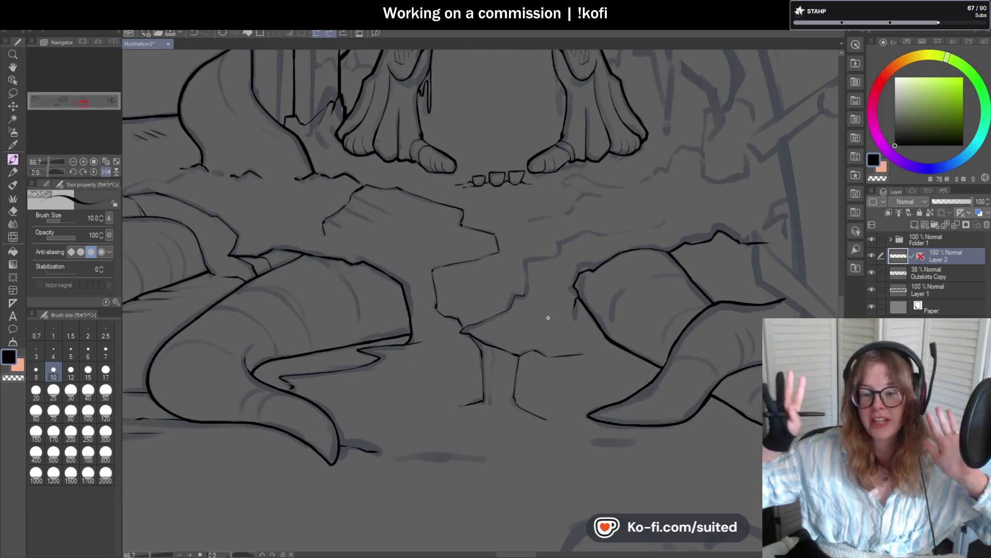
scroll(516, 249, up, 5)
mouse_move(518, 325)
mouse_down()
mouse_move(518, 224)
mouse_move(626, 204)
mouse_up()
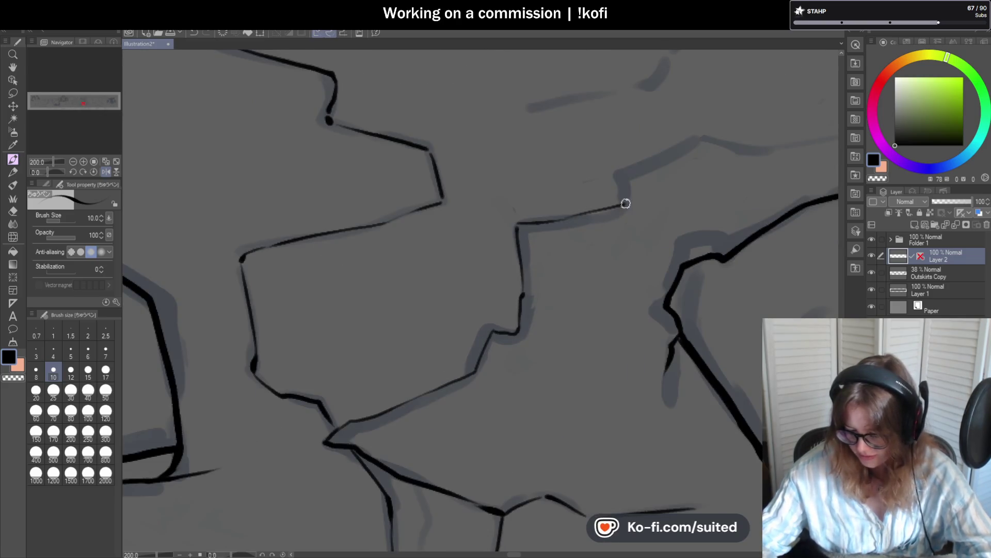
scroll(568, 217, down, 3)
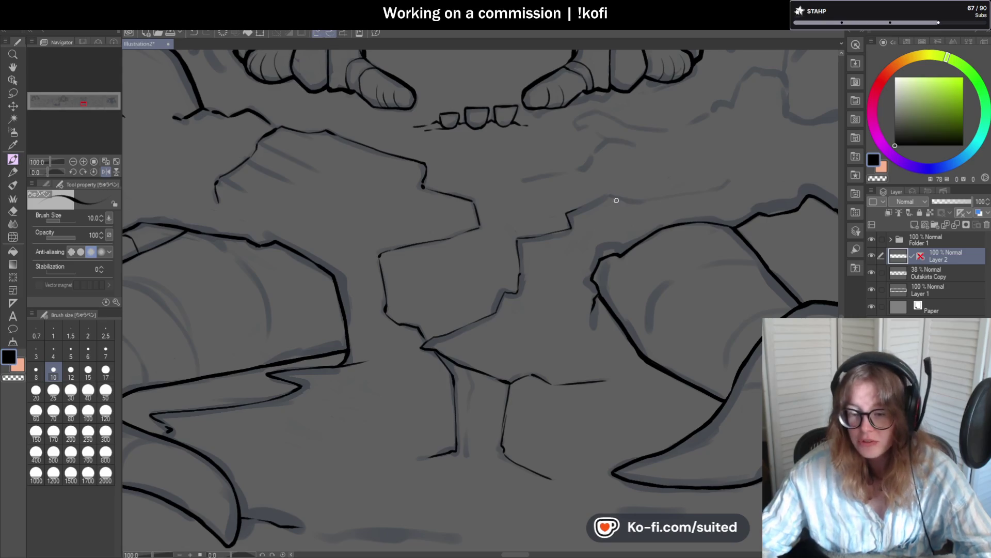
scroll(617, 196, up, 3)
key(ctrl+z)
key(ctrl+z)
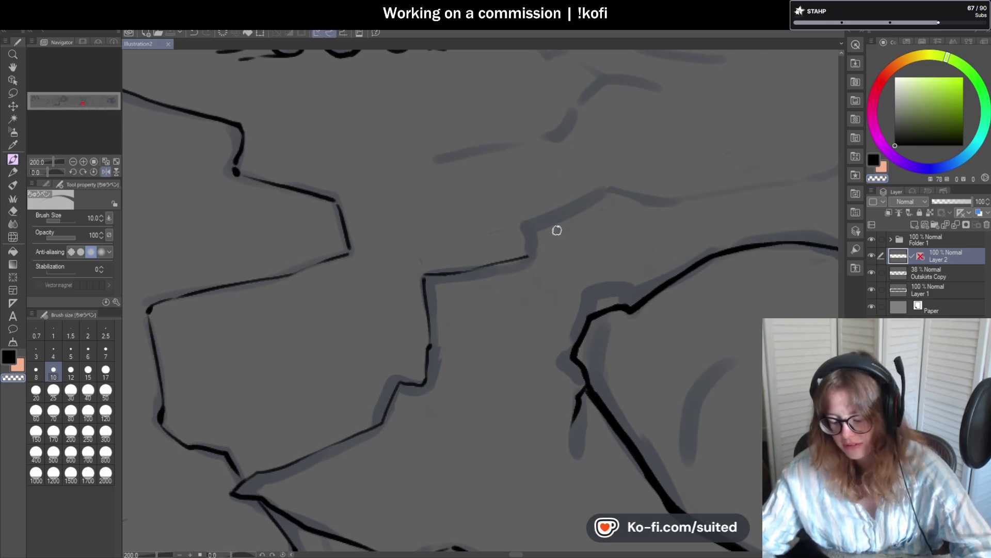
Step: Ink a crack running up-right from the slab corner and extend it to the right
mouse_move(530, 224)
mouse_down()
mouse_move(620, 186)
mouse_move(649, 193)
mouse_up()
scroll(604, 259, down, 3)
scroll(600, 224, up, 3)
drag(578, 223, 731, 202)
scroll(591, 195, down, 3)
scroll(597, 215, up, 5)
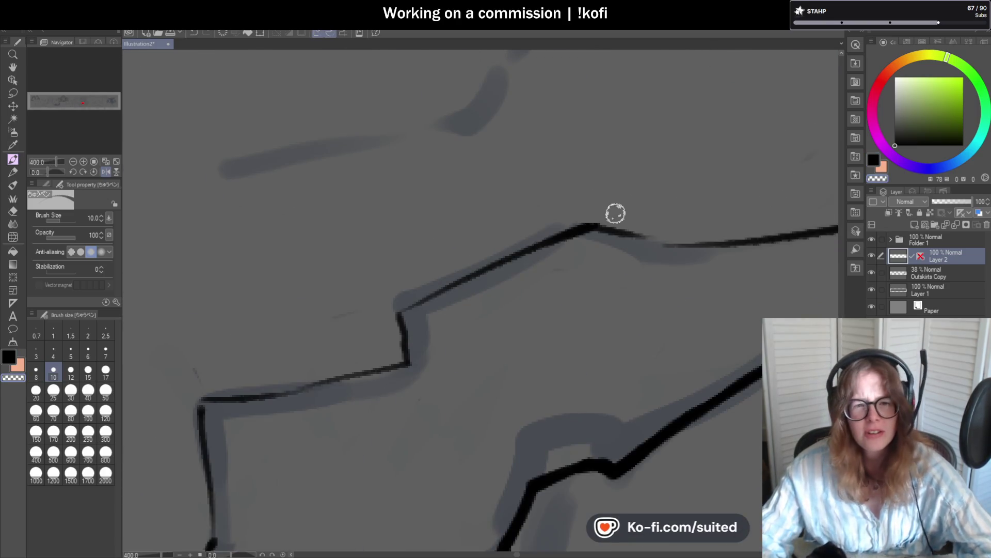
Step: Redraw the crack's corner edge, running it down to the corner and off to the left
mouse_move(425, 297)
mouse_down()
mouse_move(401, 312)
mouse_move(406, 339)
mouse_up()
key(ctrl+z)
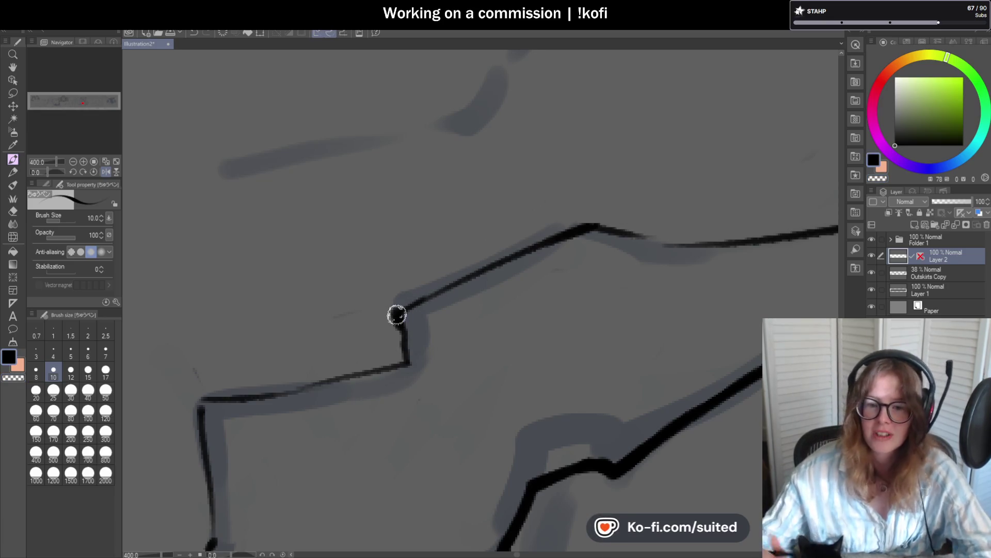
scroll(503, 274, down, 4)
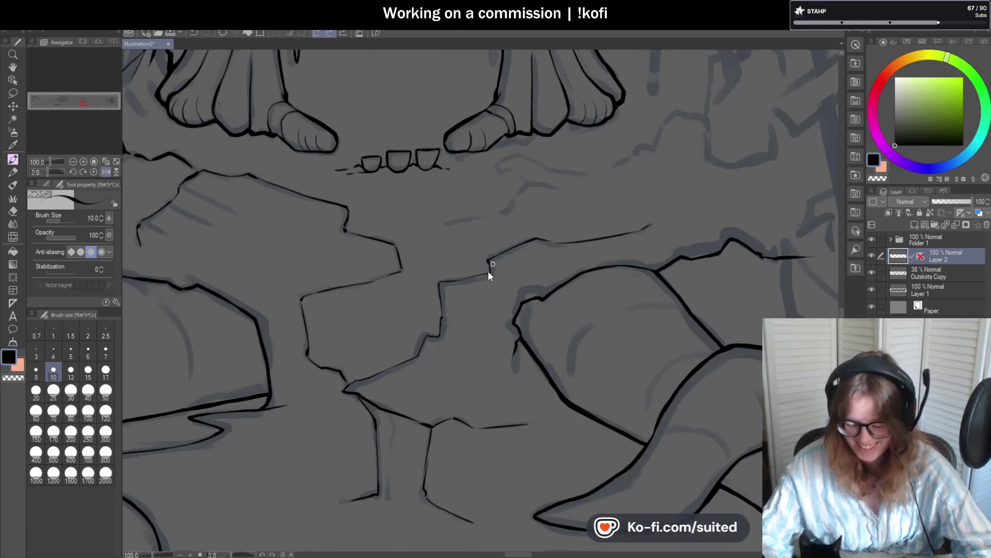
scroll(488, 271, up, 4)
mouse_move(485, 253)
mouse_down()
mouse_move(487, 283)
mouse_move(370, 316)
mouse_move(278, 326)
mouse_move(286, 357)
mouse_up()
scroll(535, 261, down, 5)
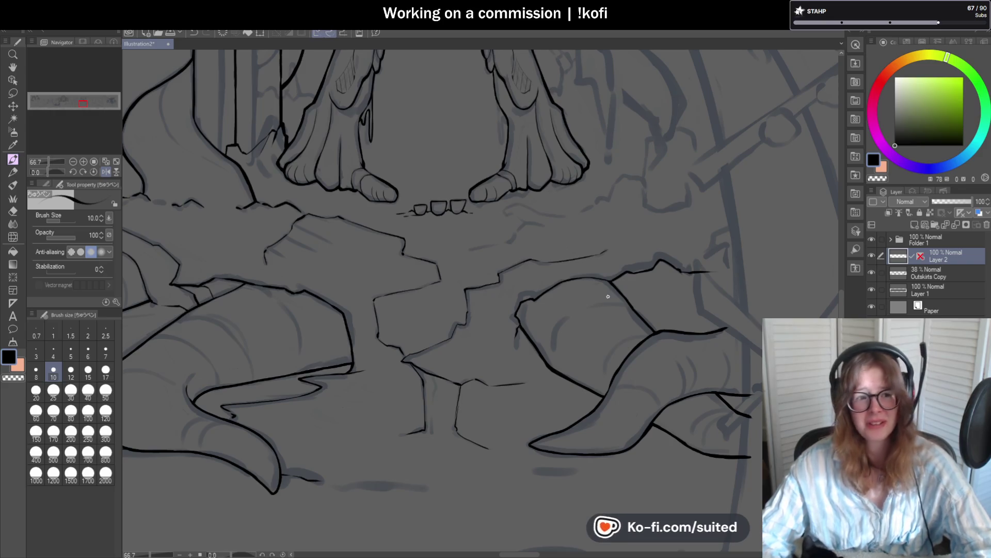
scroll(609, 310, down, 2)
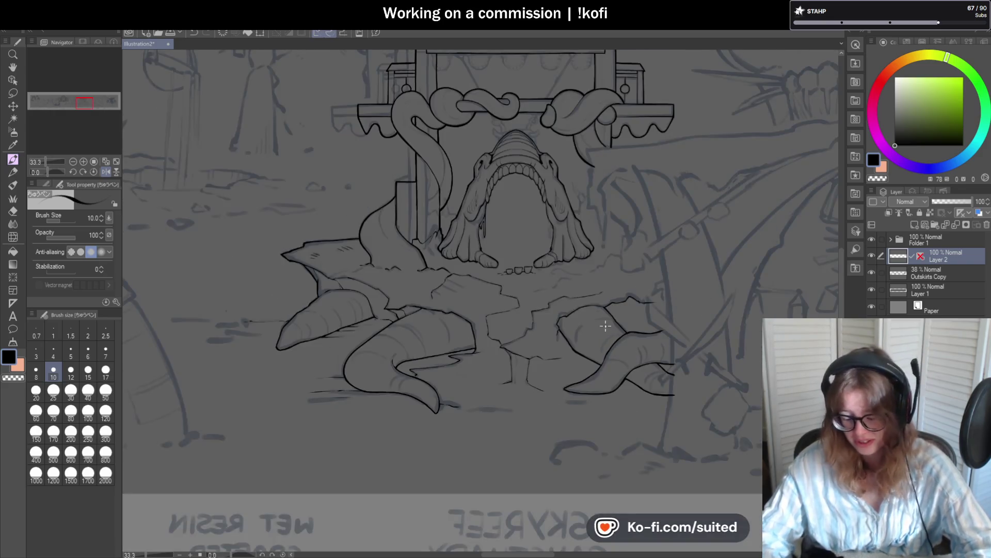
Step: Ink an inner curve on the tentacle tip, redrawing it after an undo
scroll(478, 122, down, 2)
scroll(477, 121, up, 3)
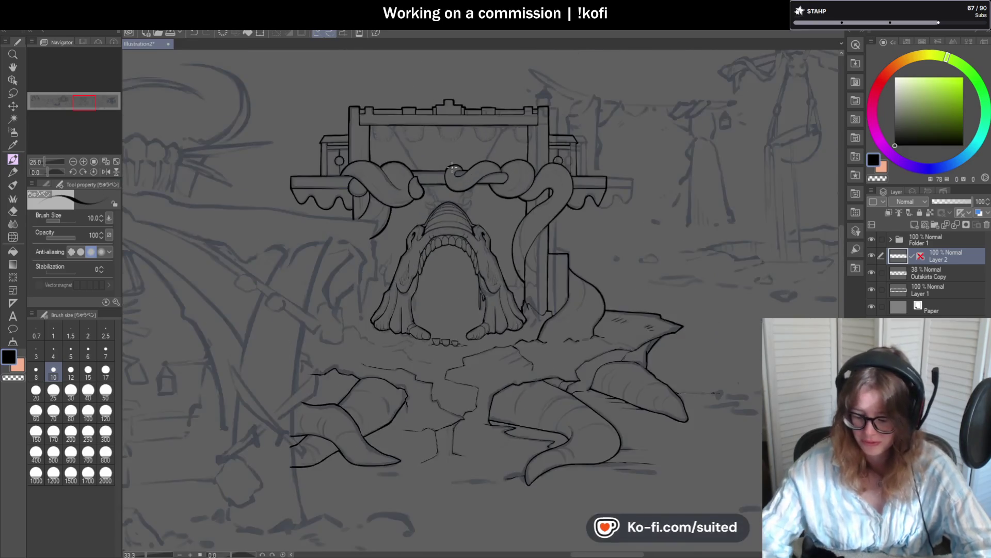
scroll(478, 122, up, 6)
mouse_move(386, 181)
mouse_down()
mouse_move(360, 251)
mouse_move(446, 419)
mouse_up()
key(ctrl+z)
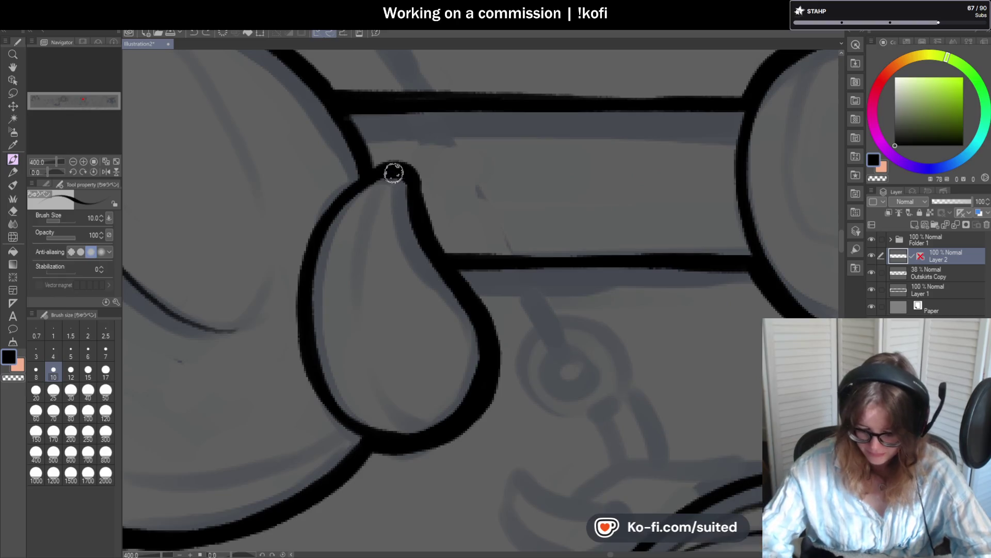
drag(394, 176, 434, 422)
scroll(469, 292, down, 4)
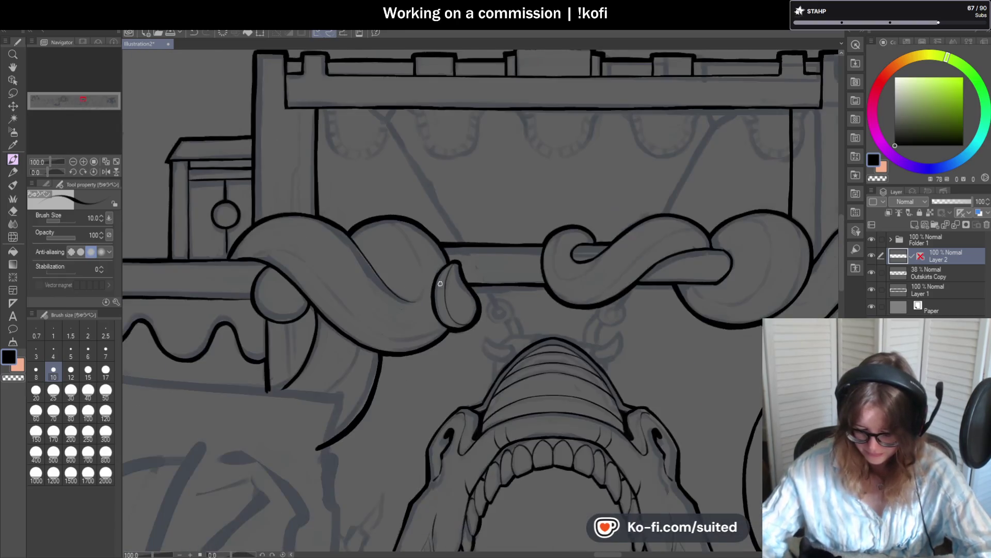
scroll(421, 319, up, 3)
scroll(403, 326, down, 4)
scroll(407, 436, up, 2)
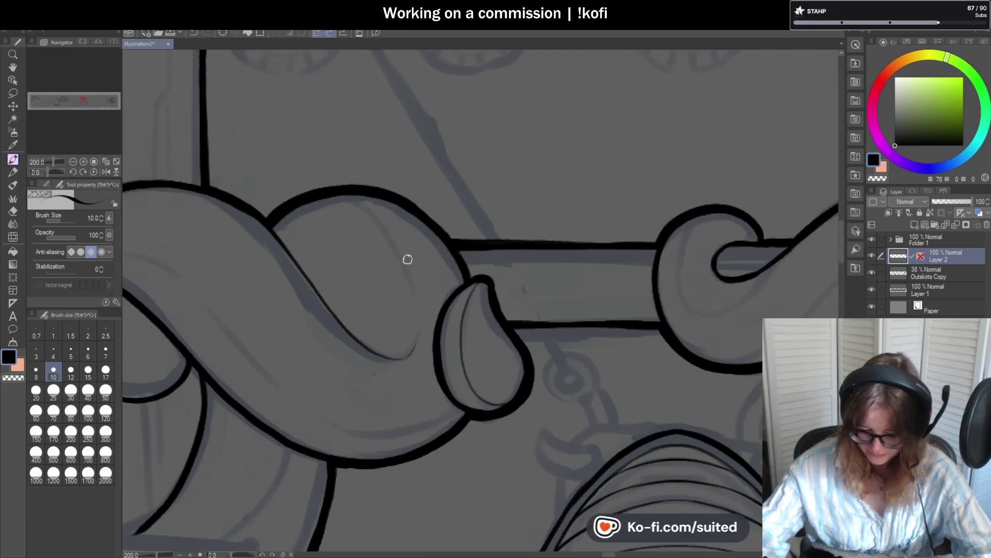
key(c)
key(c)
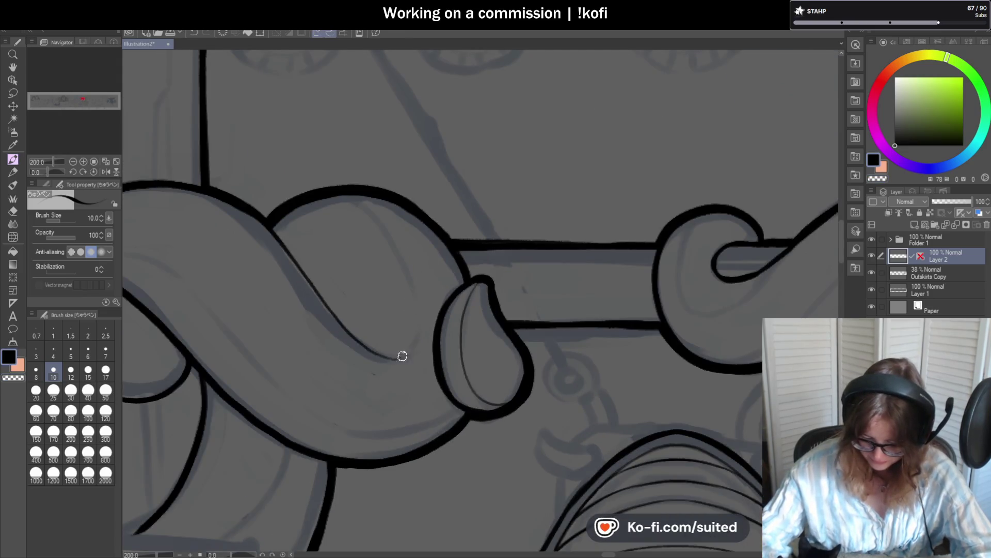
key(c)
key(c)
Step: Tilt the canvas to ink the tentacle knot's inner curve, then level the view again
mouse_move(385, 355)
mouse_down()
mouse_move(417, 324)
mouse_move(374, 221)
mouse_move(336, 190)
mouse_up()
key(ctrl+z)
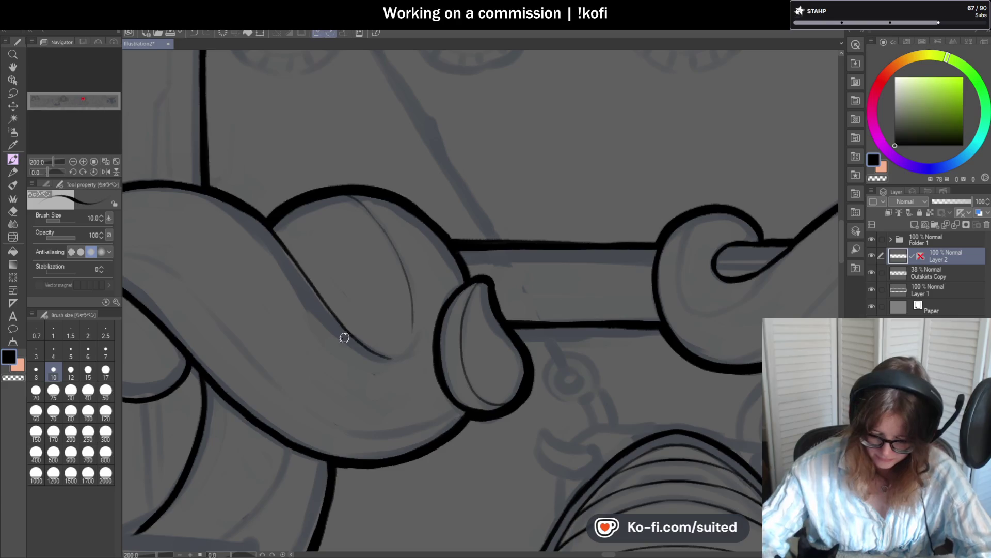
drag(48, 173, 43, 172)
scroll(456, 327, up, 5)
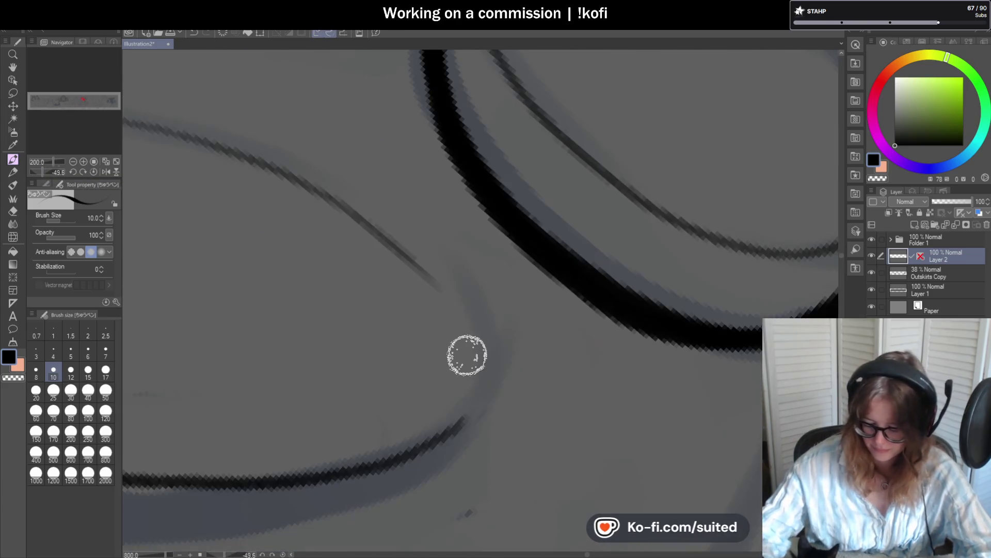
mouse_move(467, 326)
mouse_down()
mouse_move(450, 420)
mouse_move(458, 418)
mouse_move(465, 332)
mouse_up()
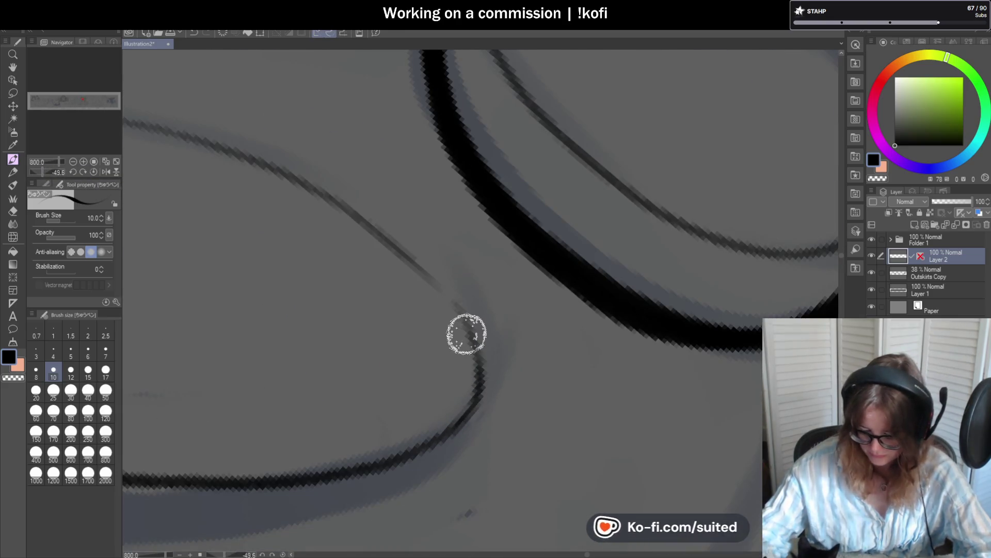
scroll(464, 332, down, 5)
scroll(543, 256, down, 2)
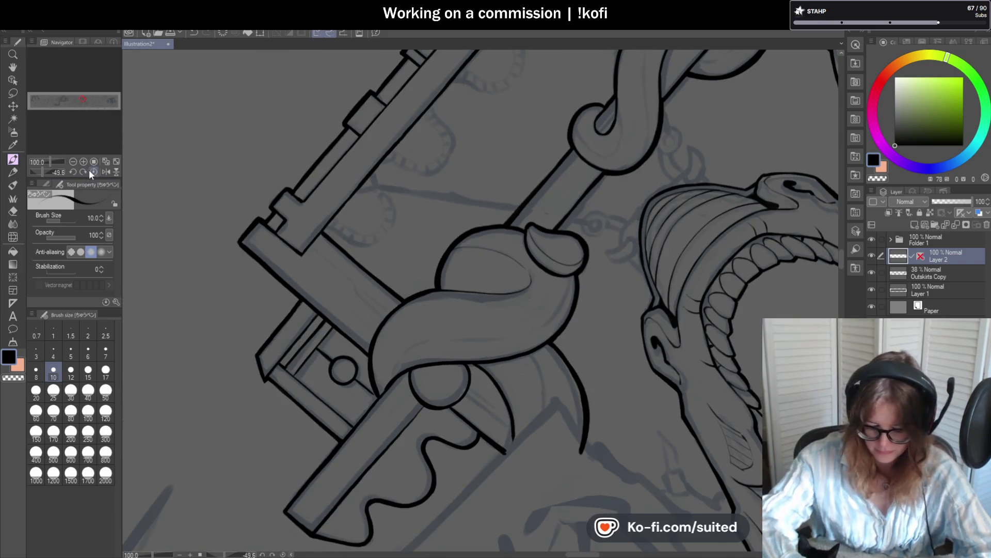
click(92, 171)
Step: Ink a long fold line on the tentacle and rotate the view to follow it
scroll(475, 234, up, 4)
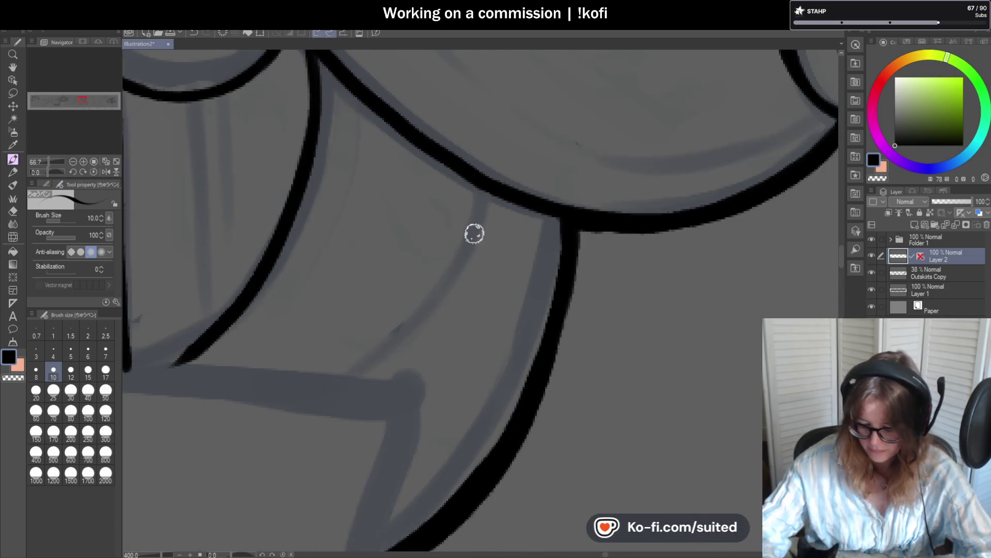
drag(481, 206, 310, 447)
scroll(389, 387, down, 4)
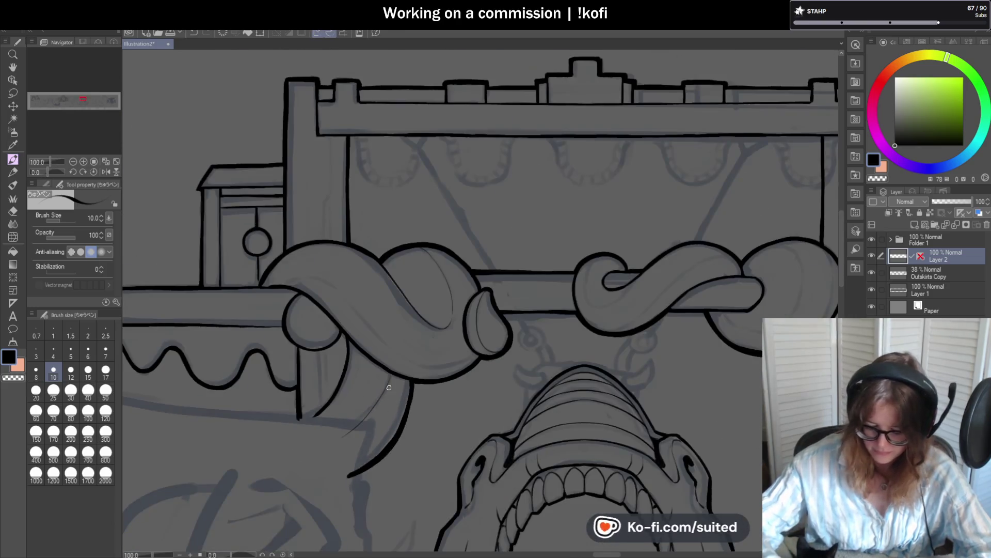
drag(47, 169, 53, 169)
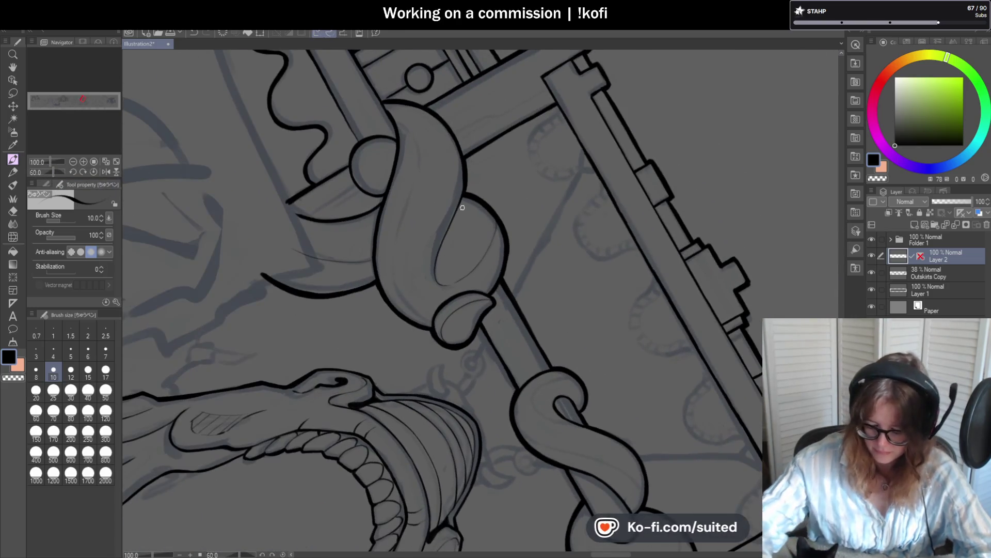
scroll(409, 113, up, 2)
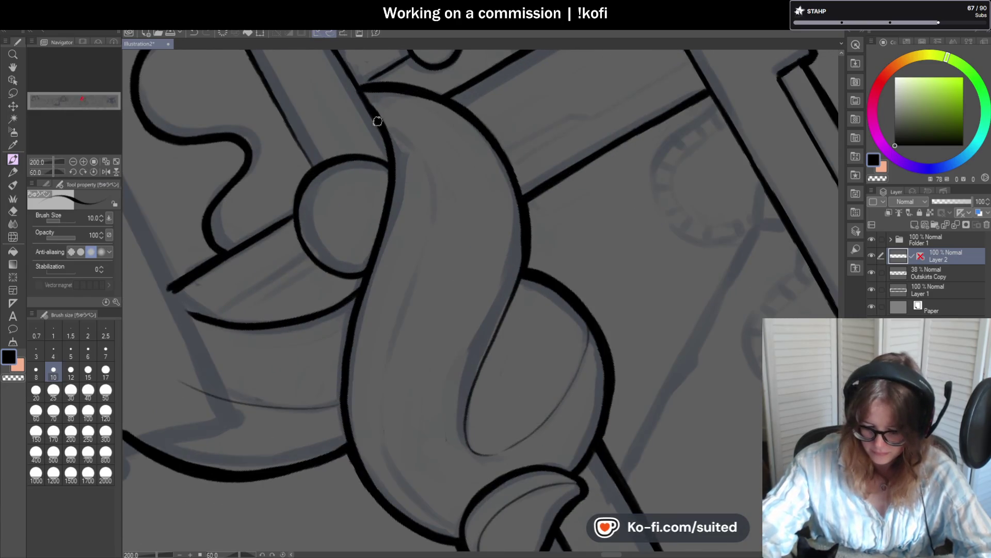
scroll(390, 175, down, 1)
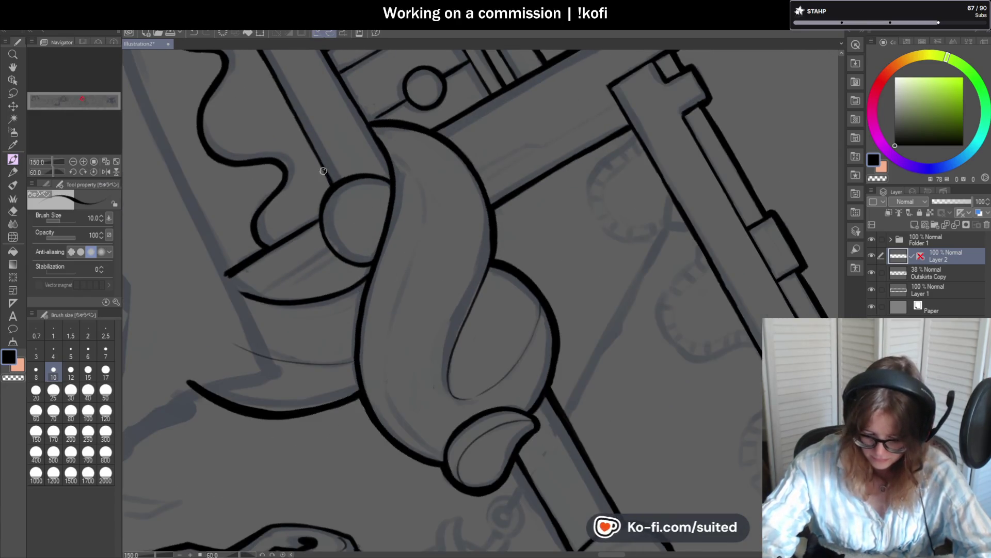
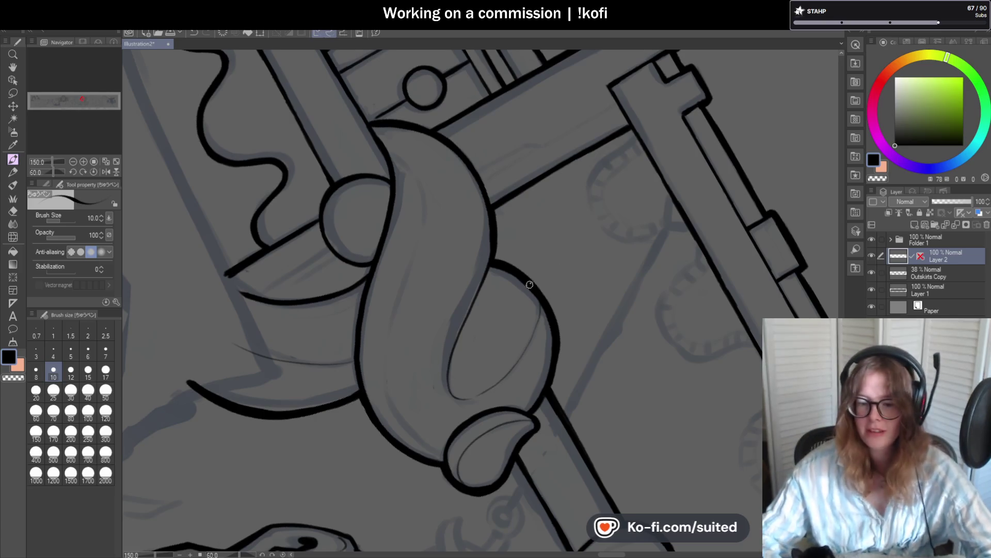
Step: Draw a thin inner line along the bar knot's loop
scroll(475, 279, down, 1)
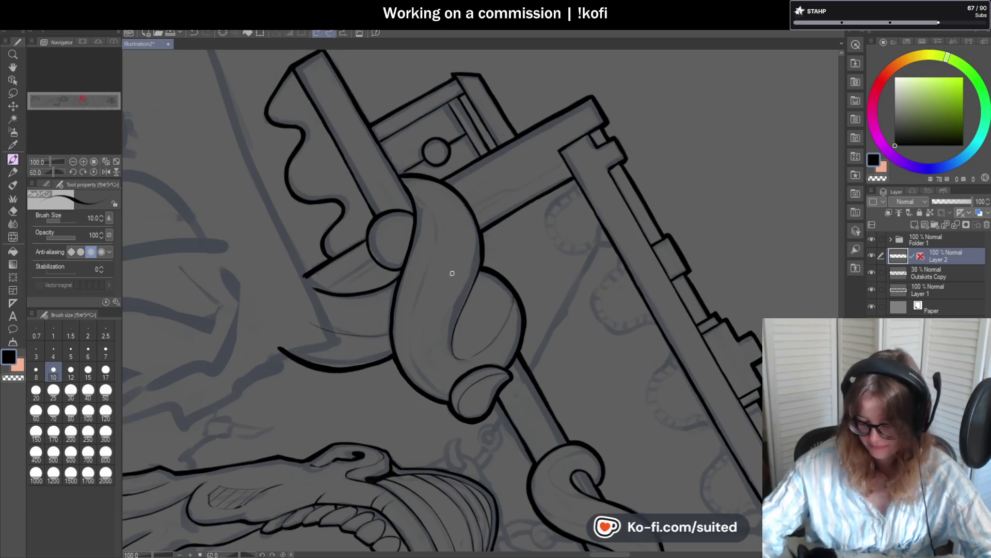
scroll(424, 217, up, 1)
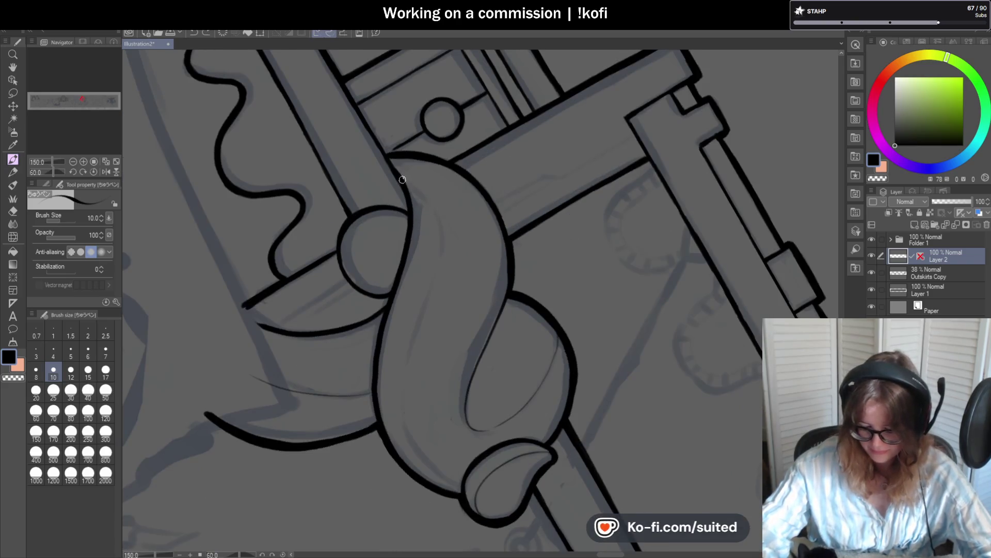
scroll(475, 505, up, 3)
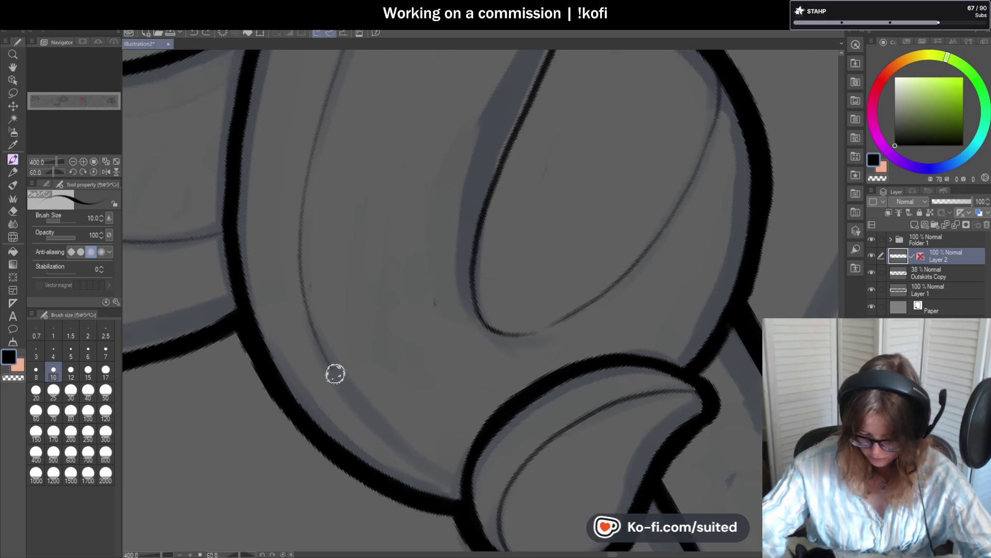
scroll(449, 382, down, 5)
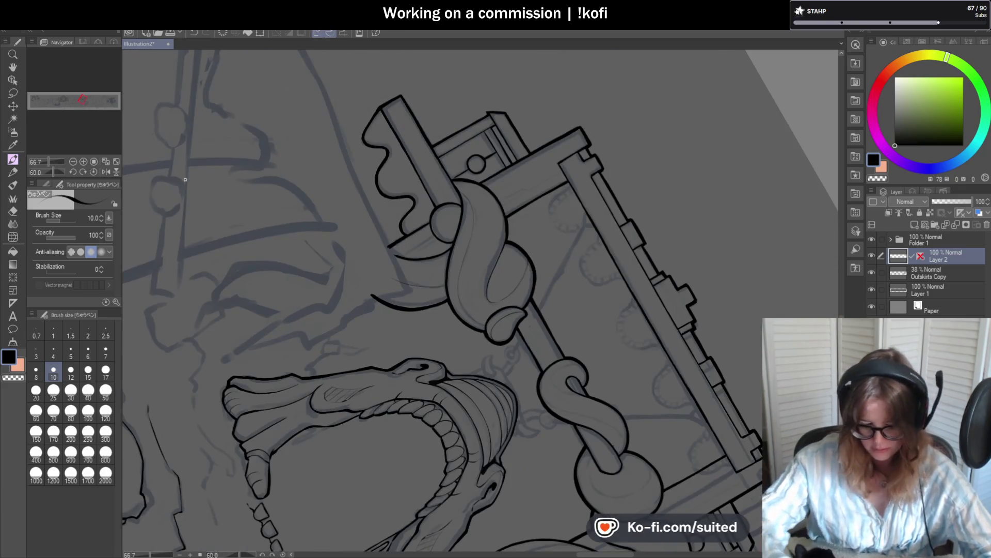
click(94, 171)
scroll(565, 264, up, 6)
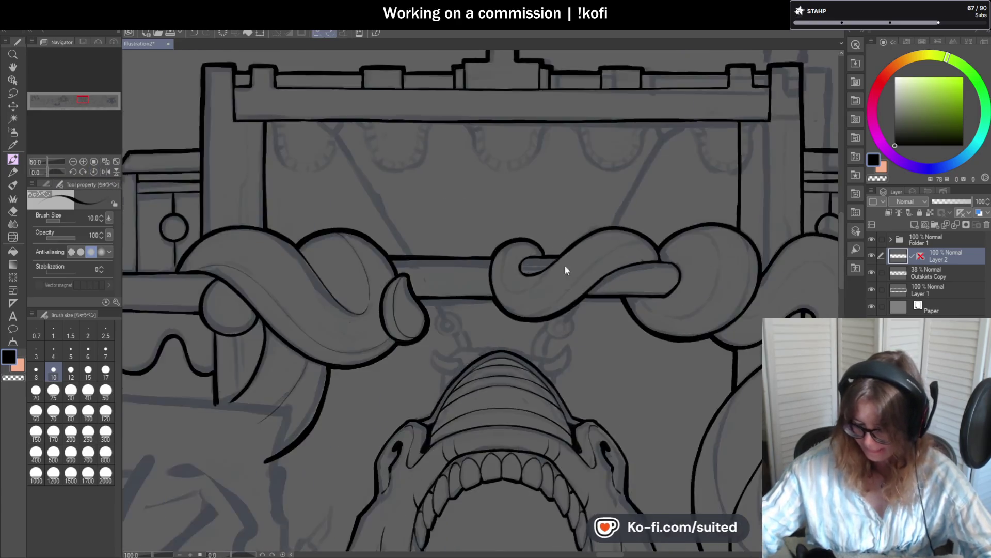
drag(459, 213, 567, 359)
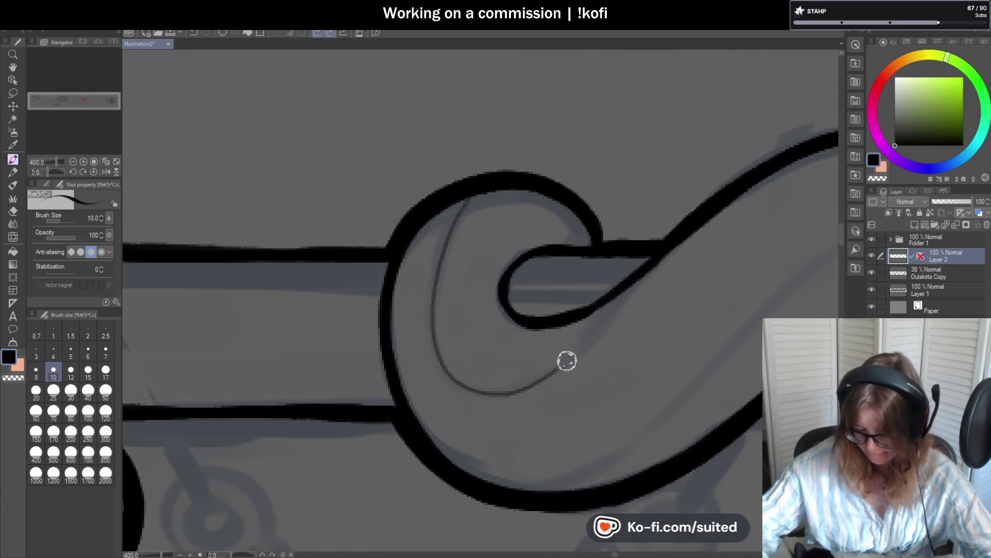
key(ctrl+z)
mouse_move(630, 296)
mouse_down()
mouse_move(469, 383)
mouse_move(462, 199)
mouse_up()
scroll(480, 290, down, 4)
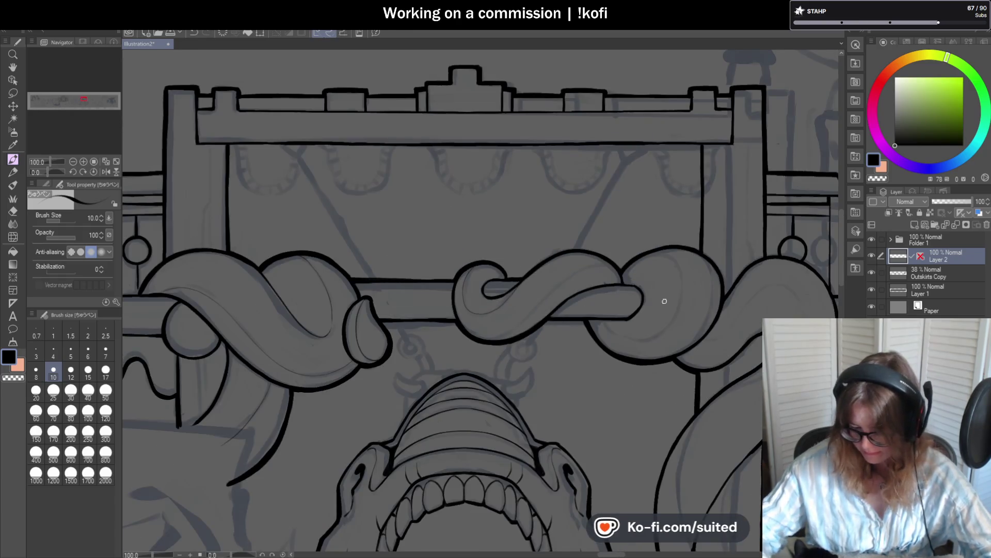
Step: Ink a thin ellipse inside the diagonal tentacle's ring, then restore the upright 100% view
drag(53, 178, 43, 173)
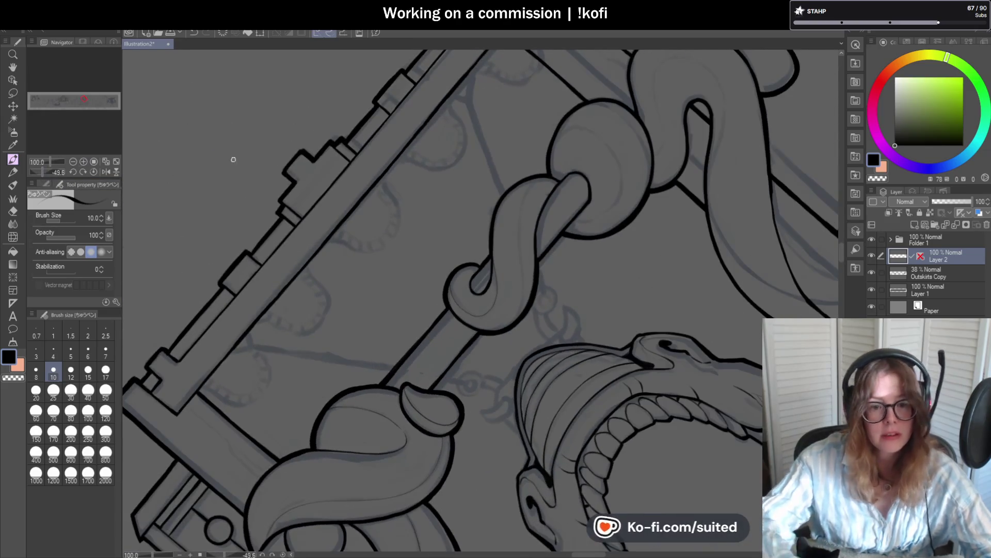
scroll(528, 290, up, 2)
scroll(529, 290, down, 2)
scroll(516, 323, up, 2)
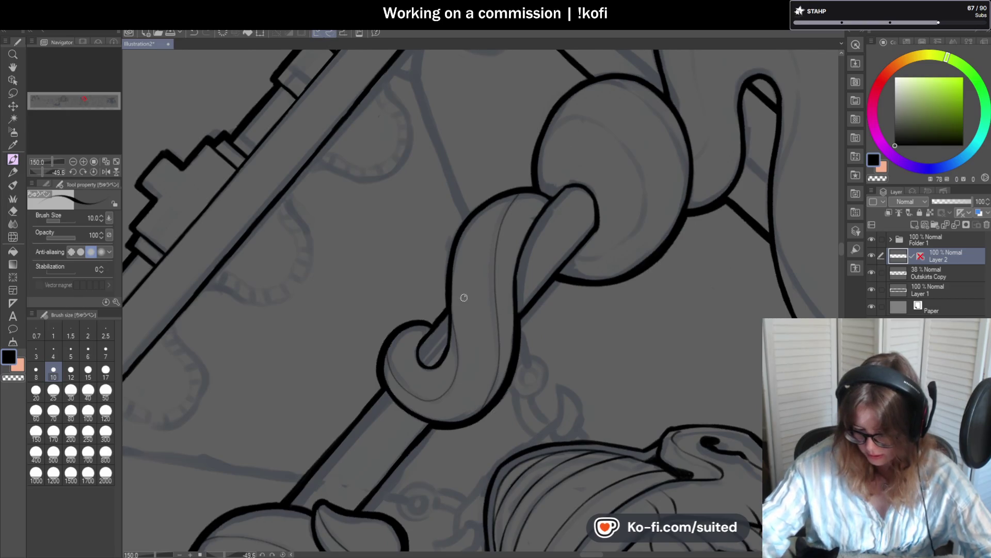
scroll(563, 329, down, 2)
scroll(538, 291, up, 3)
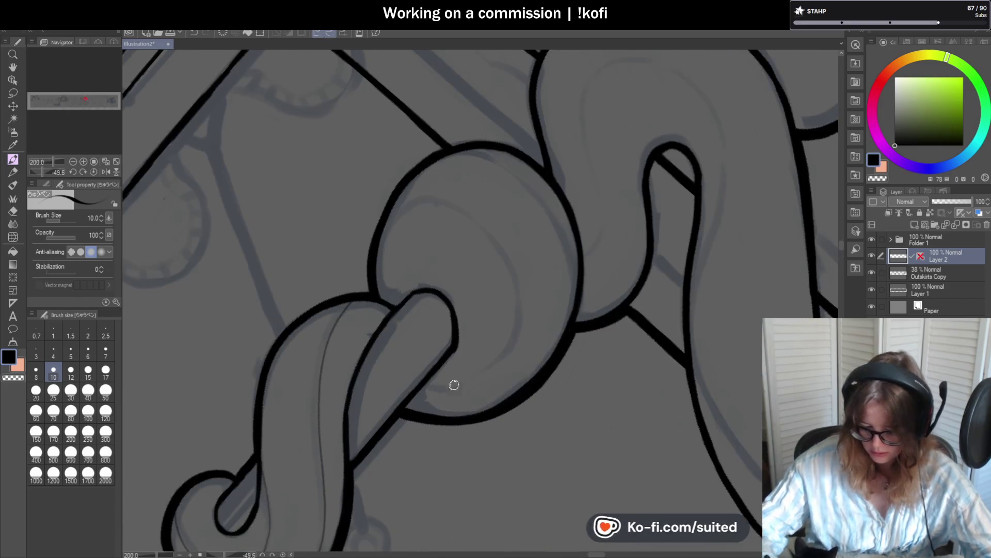
key(ctrl+z)
drag(477, 229, 383, 234)
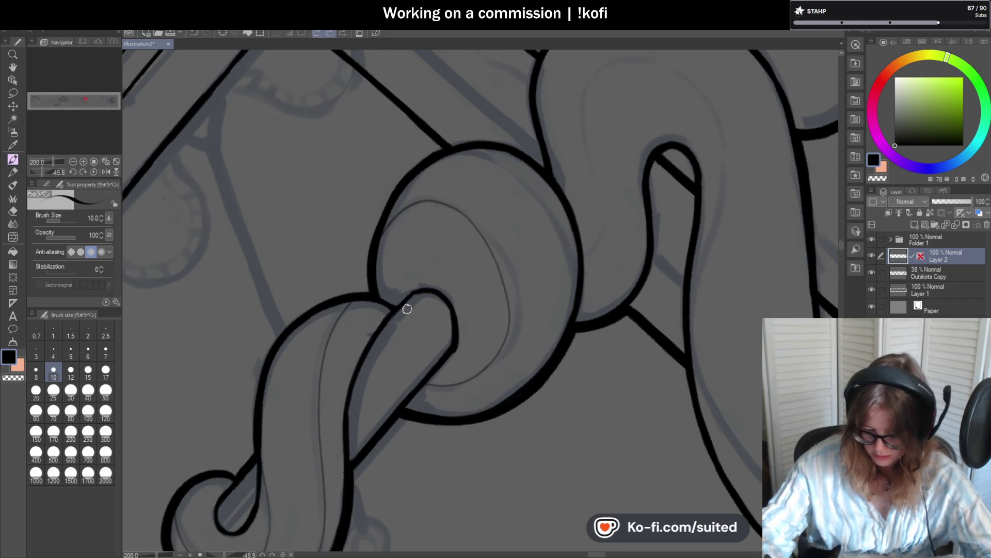
key(ctrl+z)
mouse_move(427, 380)
mouse_down()
mouse_move(523, 291)
mouse_move(402, 211)
mouse_move(398, 325)
mouse_up()
key(ctrl+z)
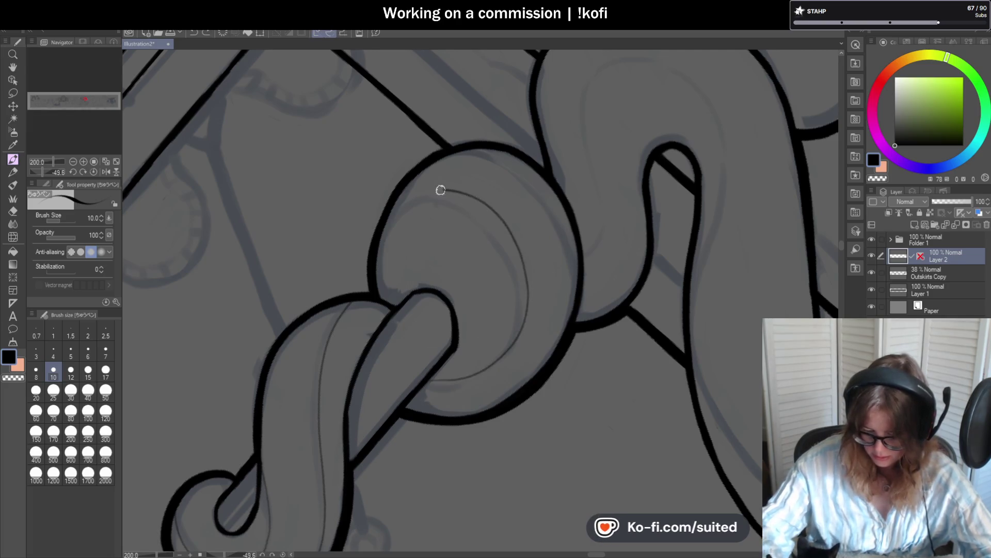
scroll(526, 347, down, 2)
scroll(505, 332, up, 2)
key(ctrl+z)
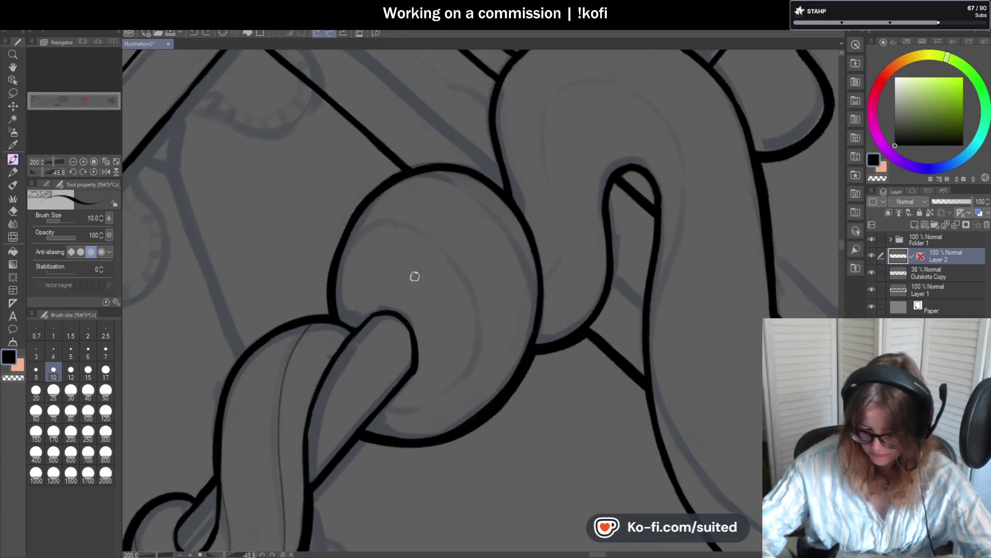
mouse_move(335, 291)
mouse_down()
mouse_move(416, 225)
mouse_move(464, 371)
mouse_move(384, 409)
mouse_up()
scroll(515, 357, down, 1)
scroll(515, 358, up, 2)
scroll(513, 403, down, 1)
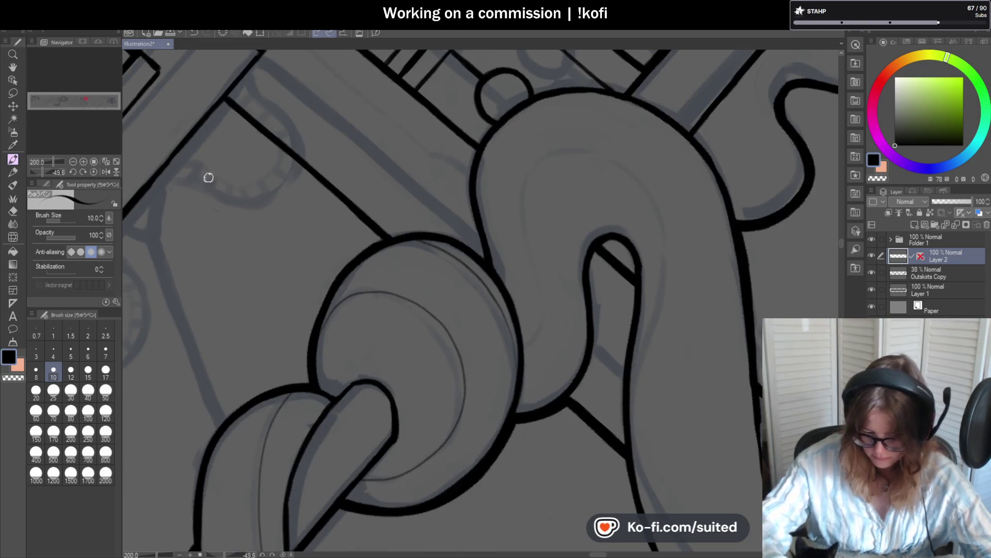
click(94, 172)
click(93, 161)
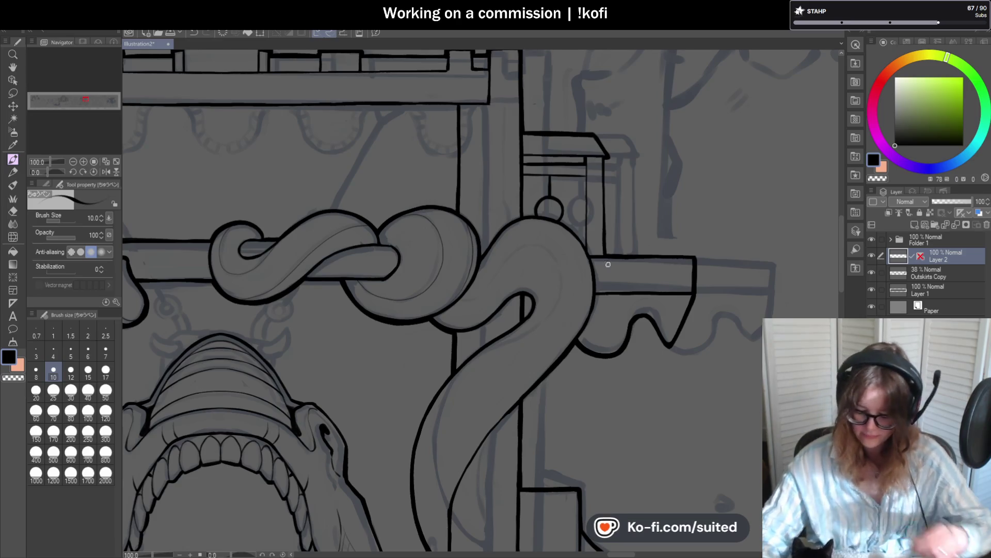
Step: Draw a thin pen stroke down the right edge of the curling tentacle
scroll(648, 189, down, 1)
scroll(532, 259, up, 4)
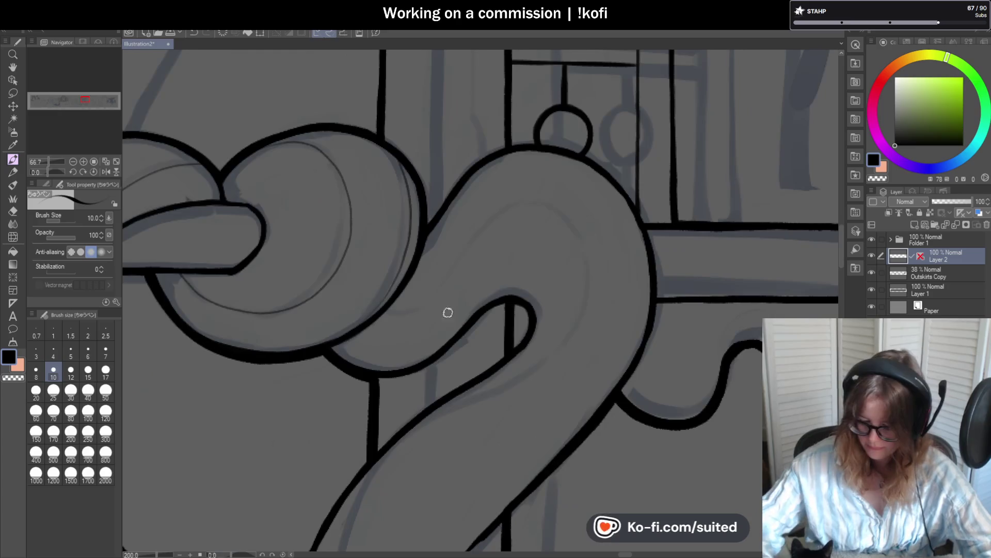
scroll(391, 314, up, 3)
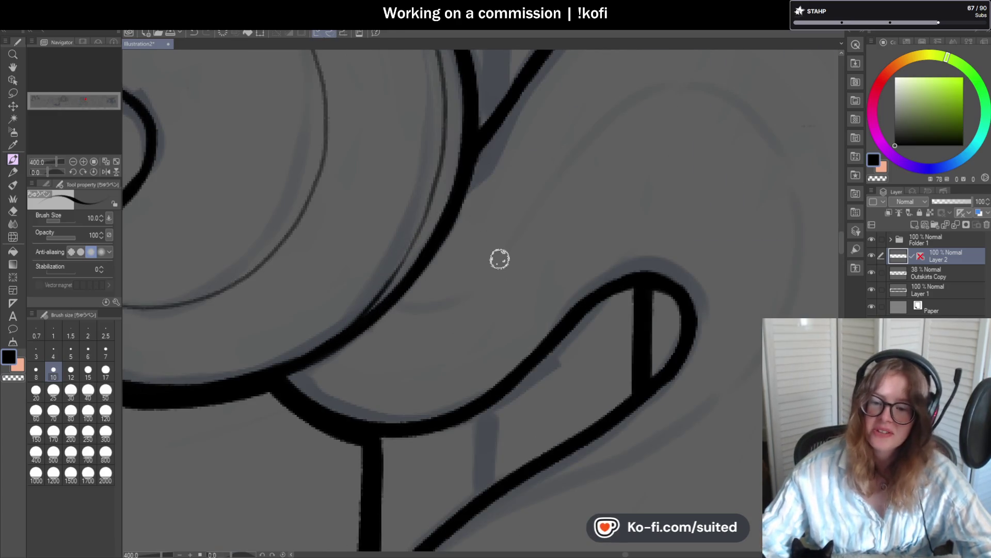
scroll(500, 250, down, 4)
scroll(523, 256, up, 1)
scroll(524, 256, up, 1)
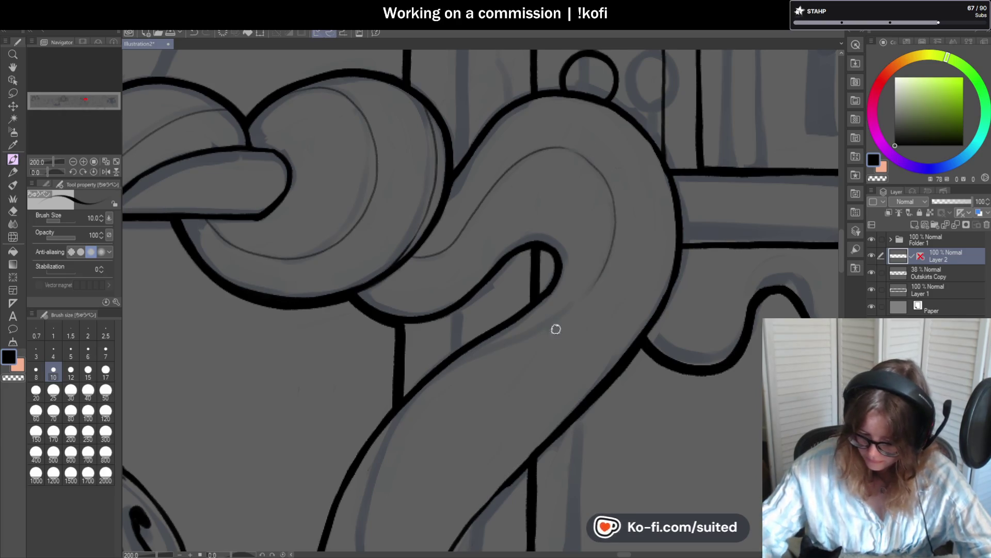
mouse_move(52, 172)
mouse_down()
mouse_move(44, 175)
mouse_move(128, 160)
mouse_up()
scroll(517, 217, up, 2)
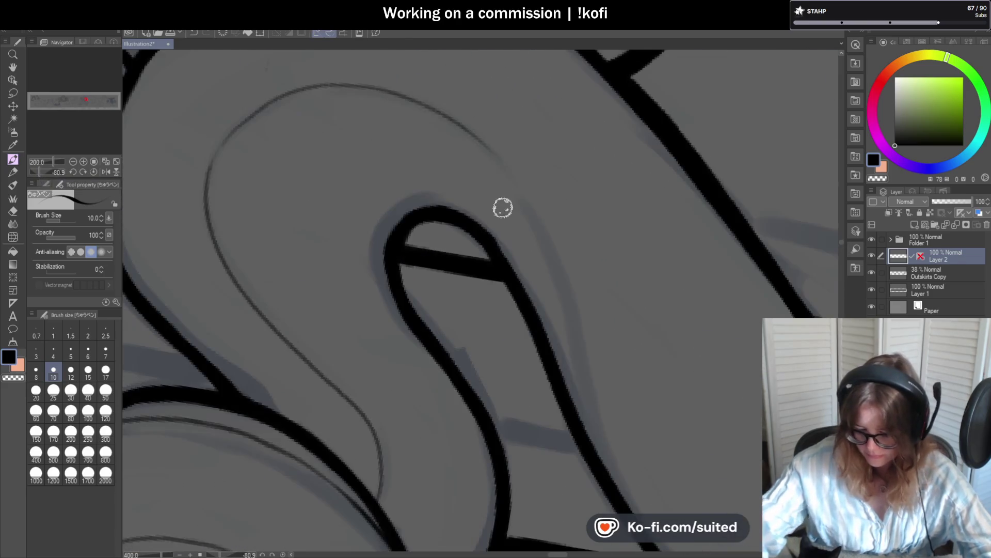
drag(474, 135, 610, 476)
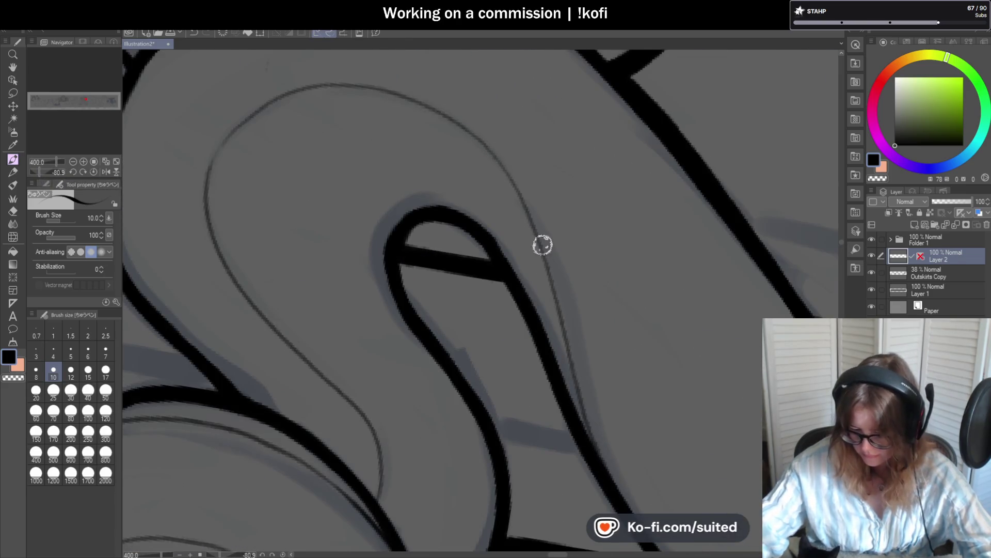
key(ctrl+alt+0)
Step: Look over the whole illustration and hide the blue sketch layer to check the lineart
scroll(594, 330, down, 2)
scroll(593, 331, up, 2)
scroll(443, 311, up, 1)
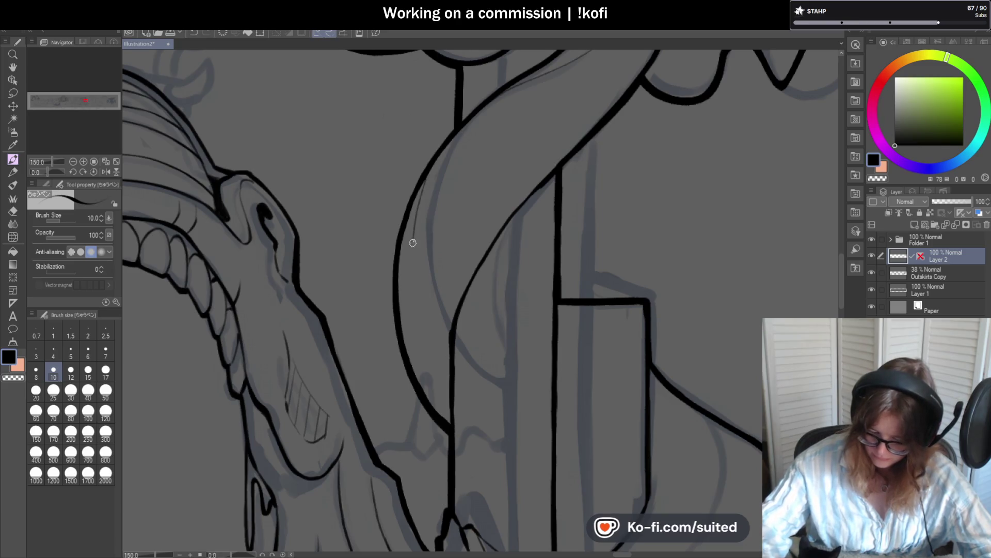
scroll(450, 376, down, 4)
scroll(400, 353, up, 4)
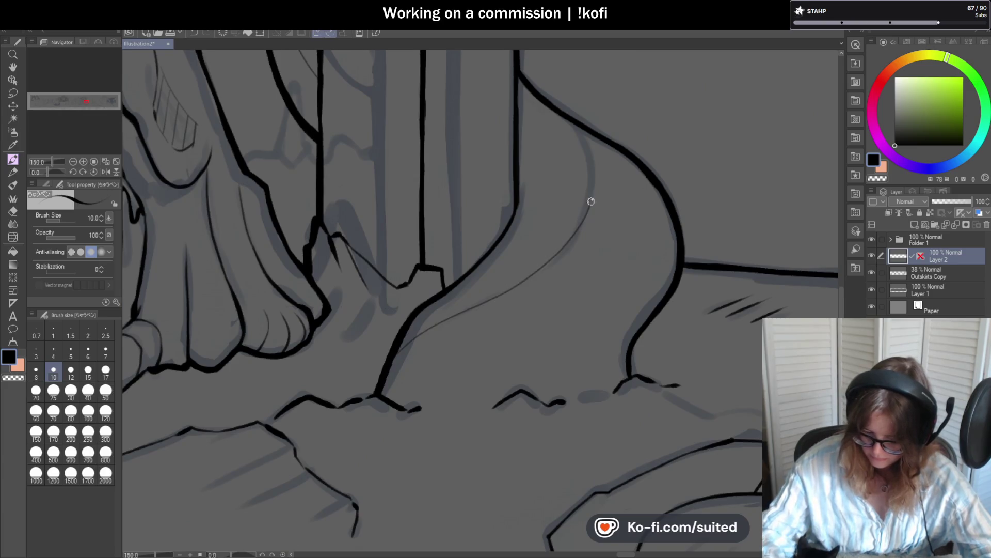
scroll(549, 116, down, 1)
scroll(544, 252, up, 2)
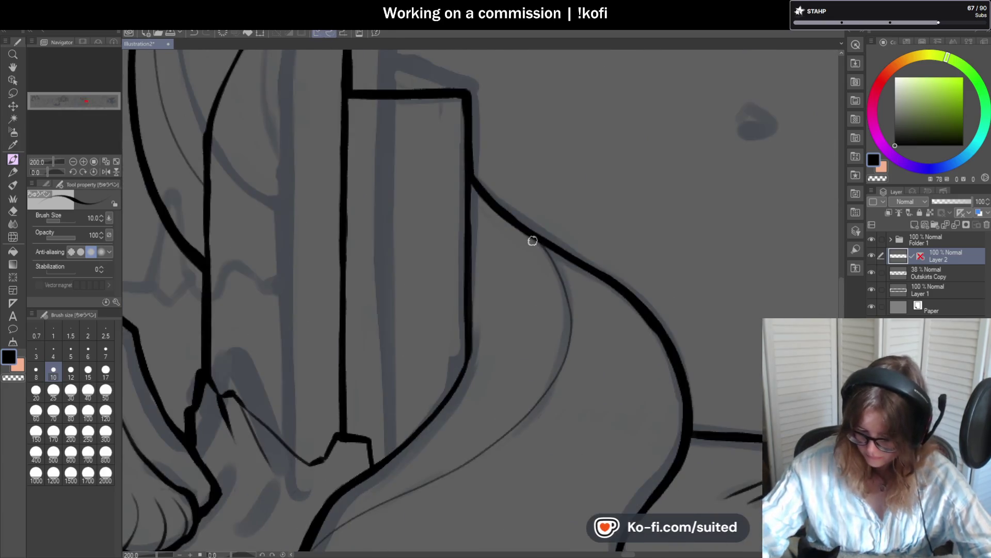
scroll(572, 315, down, 4)
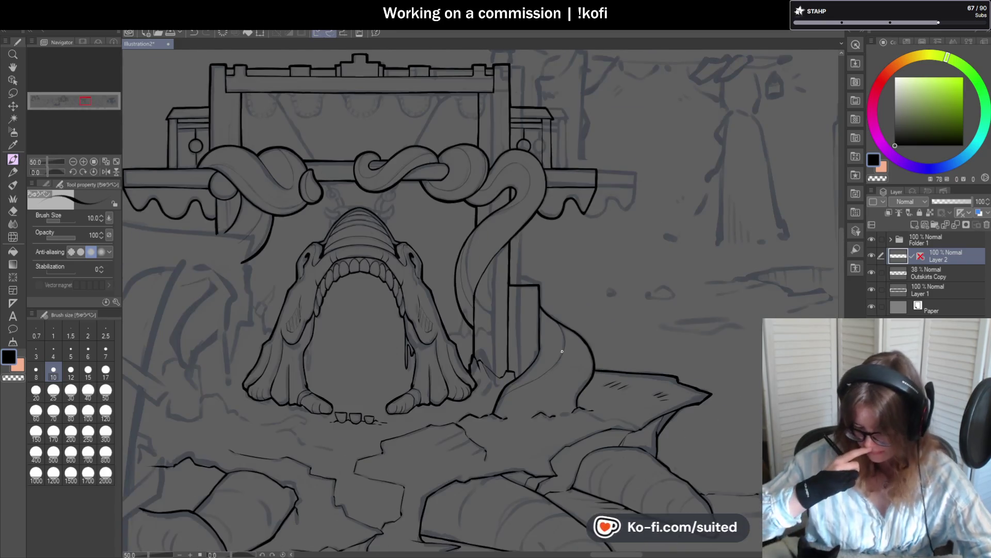
click(872, 273)
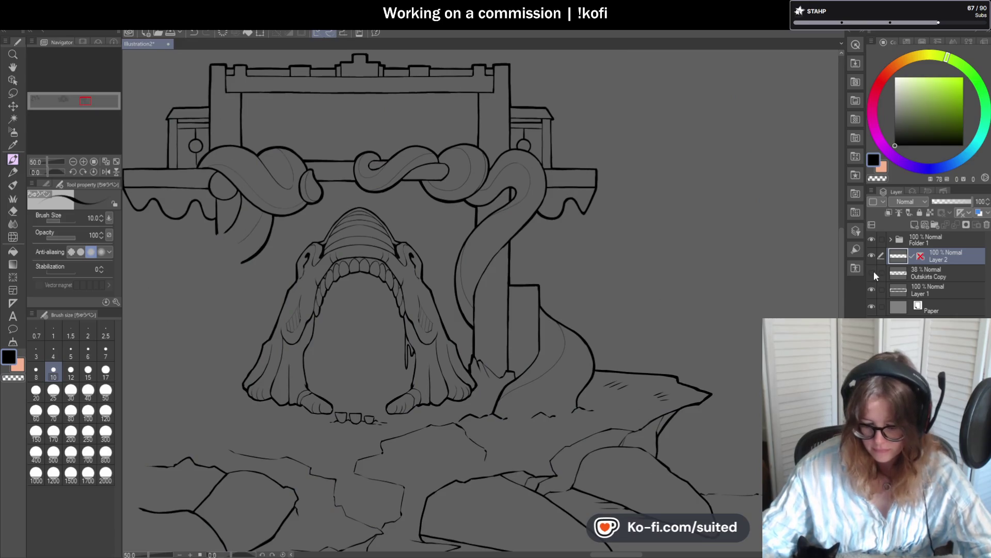
Step: Show the sketch again, touch up the tentacle line with transparent colour, and save Illustration2
click(872, 272)
scroll(470, 281, up, 3)
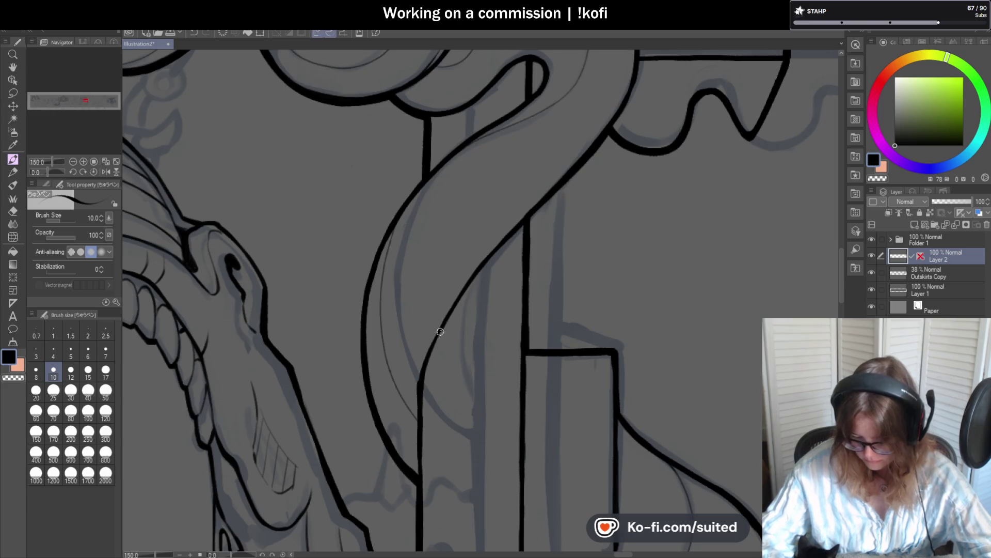
key(c)
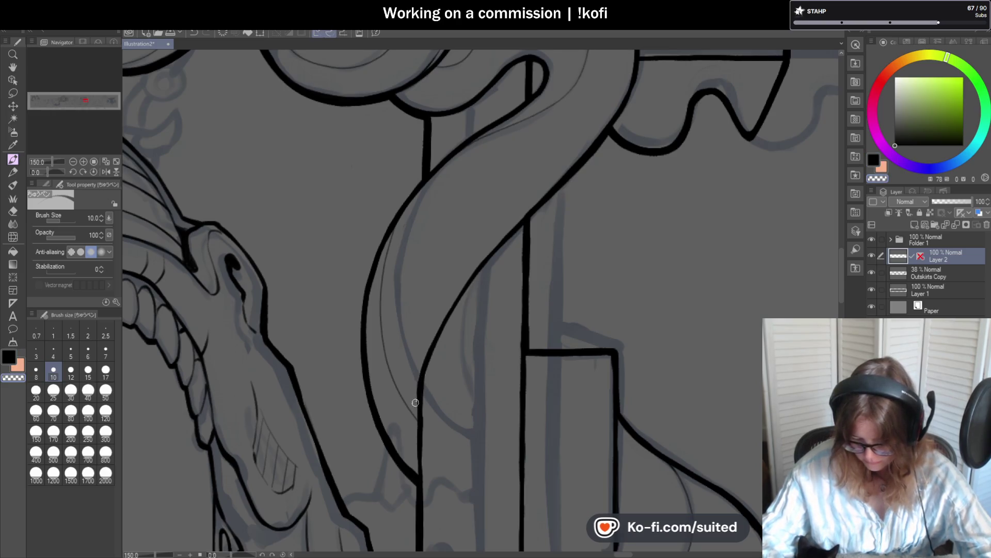
key(c)
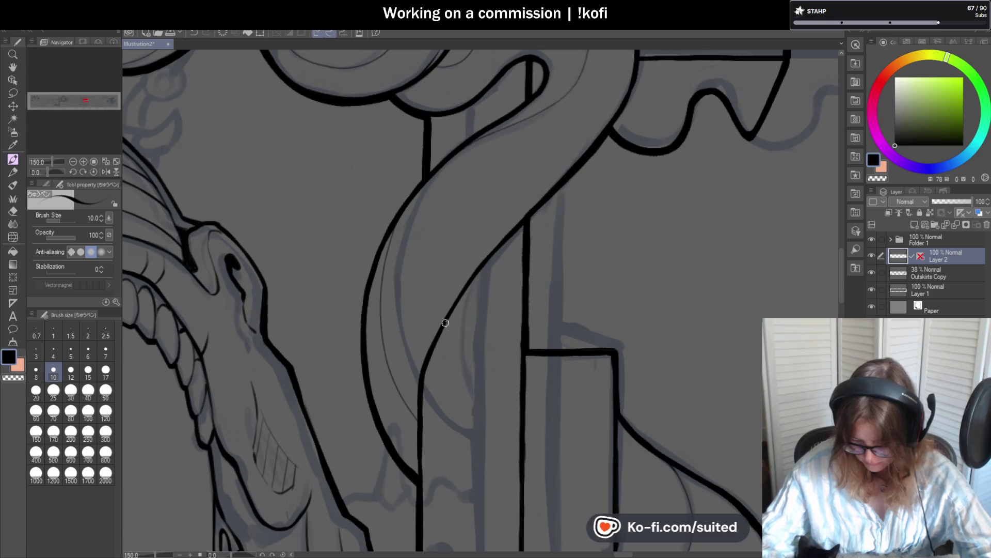
scroll(465, 160, down, 4)
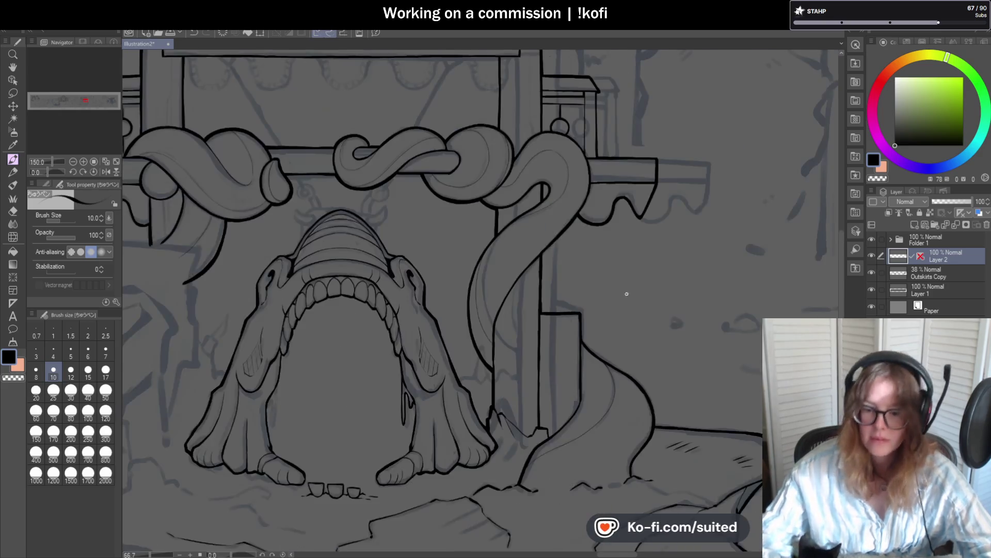
key(ctrl+s)
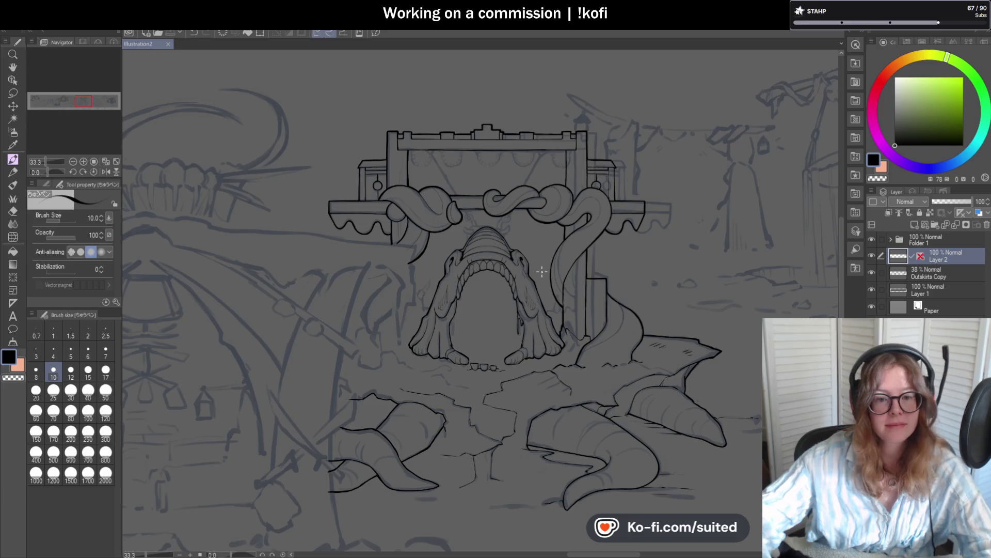
scroll(488, 238, up, 3)
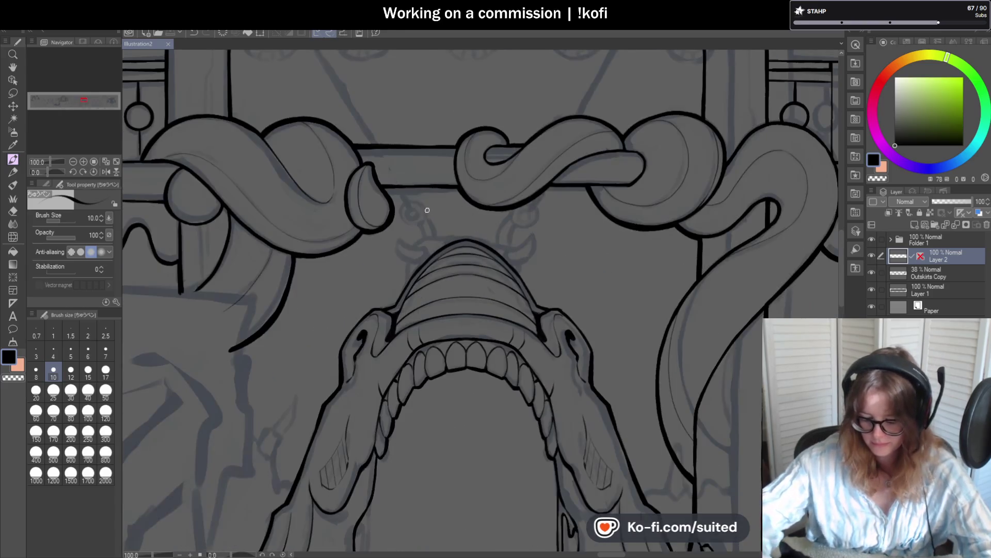
Step: Ink the first horn beside the snout and the mouth's top edge
scroll(428, 222, up, 4)
drag(358, 361, 365, 257)
mouse_move(418, 211)
mouse_down()
mouse_move(332, 164)
mouse_move(325, 213)
mouse_move(346, 246)
mouse_move(397, 264)
mouse_move(434, 219)
mouse_move(412, 258)
mouse_move(398, 261)
mouse_up()
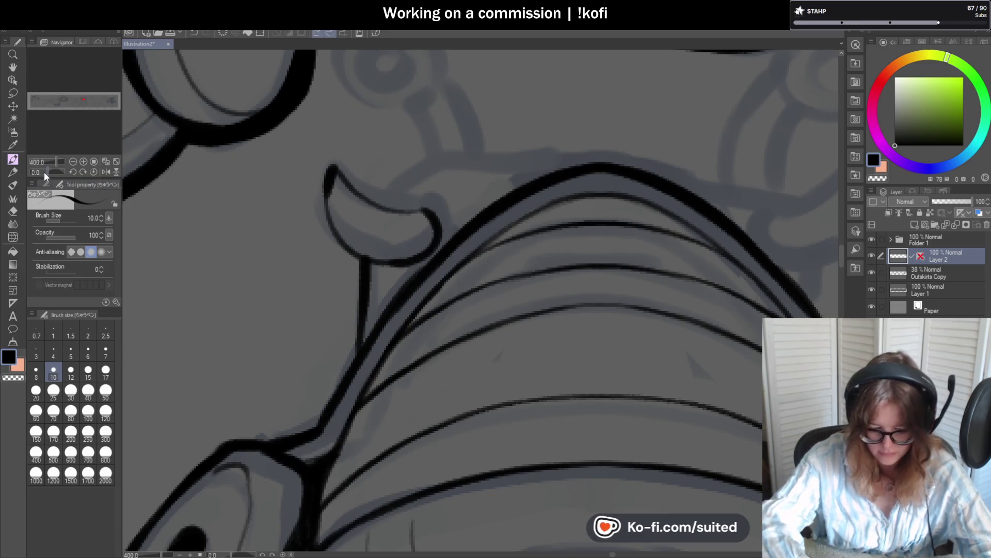
drag(45, 171, 41, 172)
mouse_move(347, 339)
mouse_down()
mouse_move(338, 292)
mouse_move(398, 155)
mouse_move(341, 278)
mouse_move(341, 312)
mouse_up()
key(ctrl+z)
scroll(472, 230, down, 2)
scroll(472, 230, down, 2)
scroll(382, 287, up, 4)
mouse_move(383, 287)
mouse_down()
mouse_move(442, 245)
mouse_move(432, 257)
mouse_up()
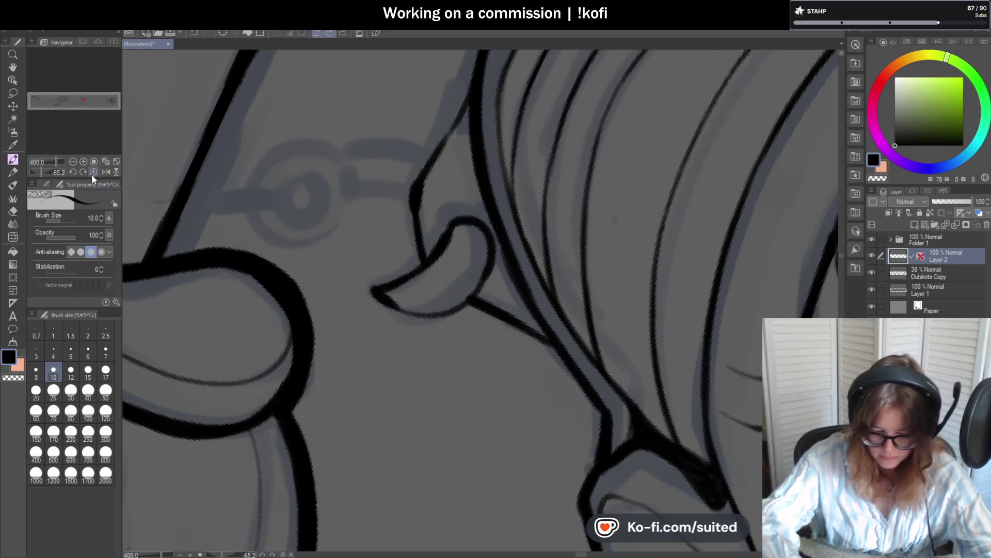
click(94, 172)
mouse_move(444, 219)
mouse_down()
mouse_move(448, 246)
mouse_move(491, 296)
mouse_up()
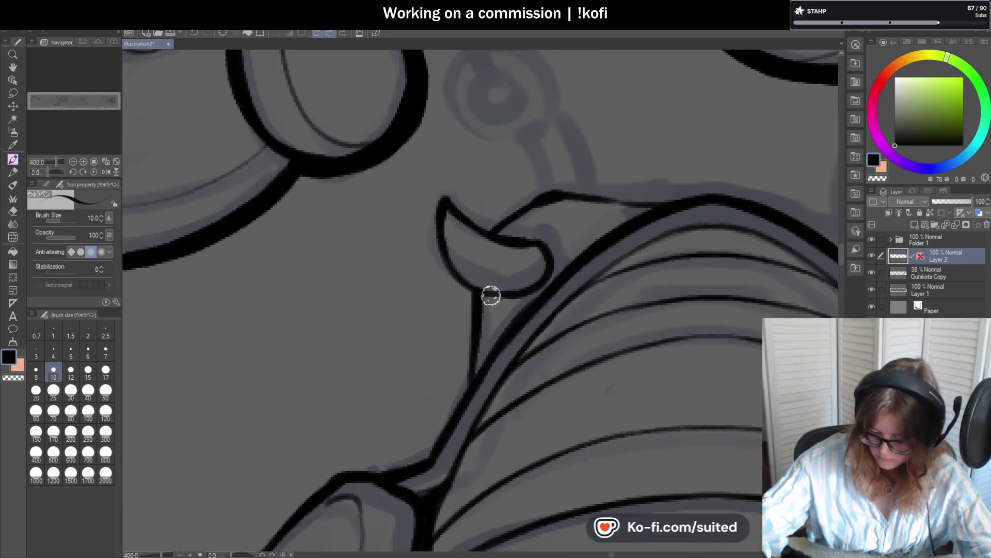
scroll(509, 315, down, 4)
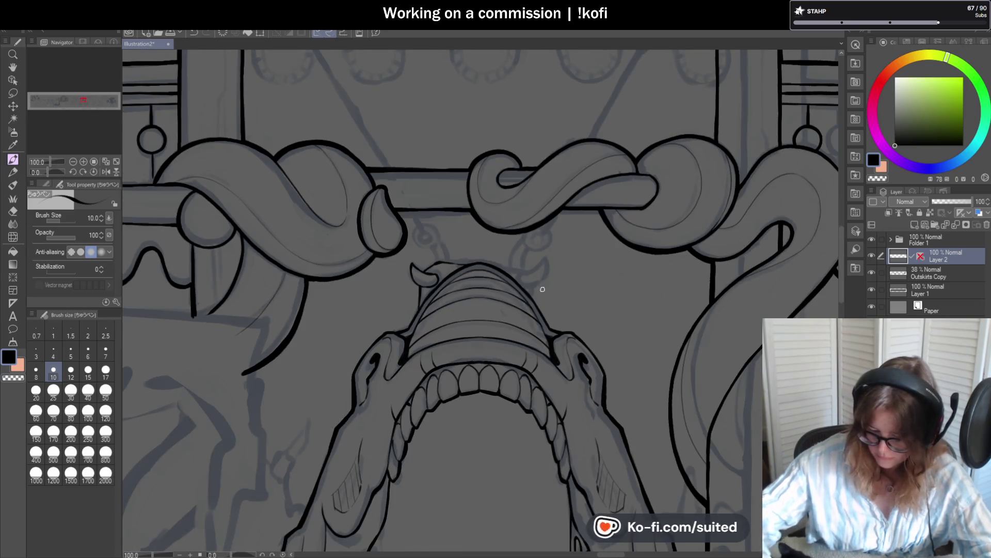
scroll(459, 259, up, 5)
drag(427, 255, 516, 263)
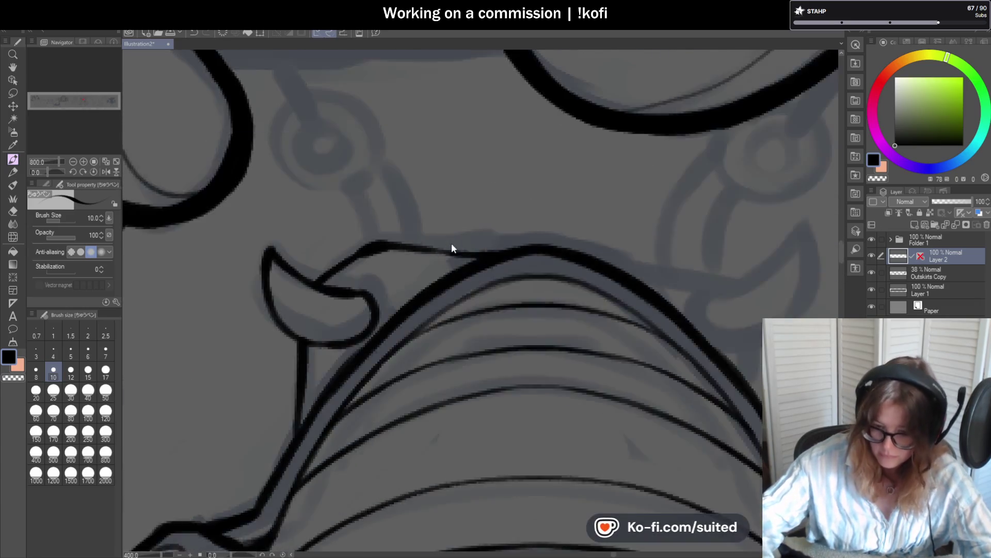
Step: Ink the second horn's outline down to its base and thicken its outer edge
scroll(452, 245, down, 5)
drag(48, 170, 41, 175)
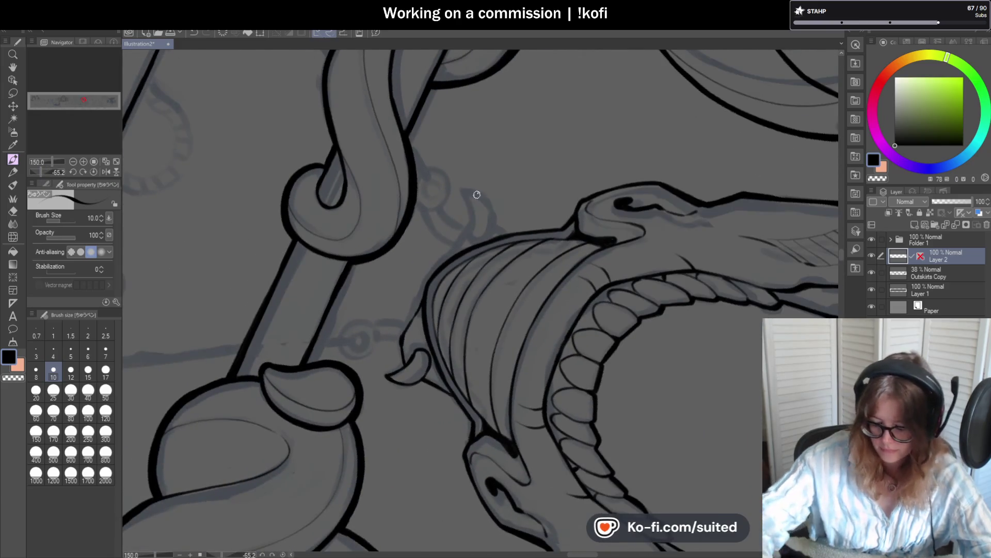
scroll(477, 195, up, 3)
mouse_move(461, 252)
mouse_down()
mouse_move(472, 204)
mouse_move(449, 141)
mouse_move(477, 140)
mouse_up()
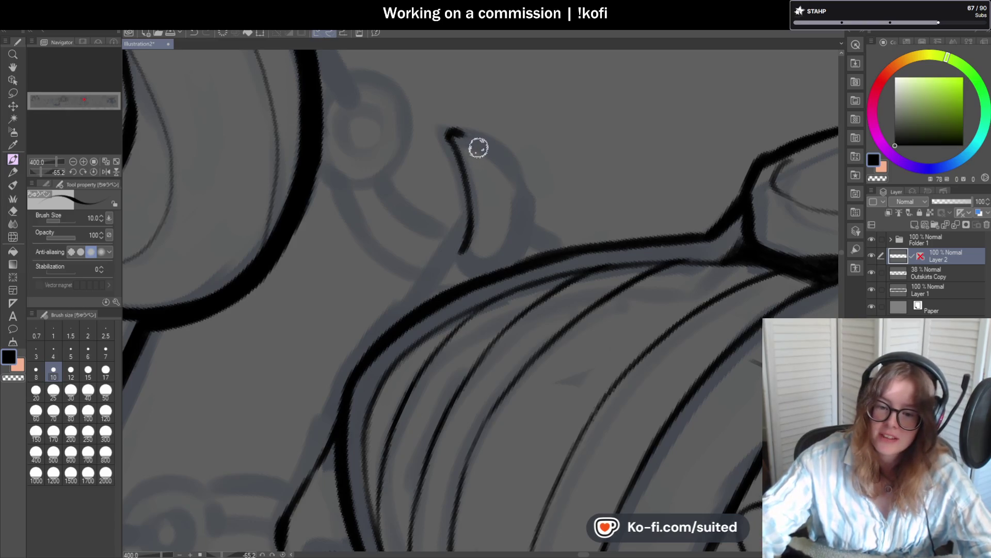
mouse_move(450, 131)
mouse_down()
mouse_move(514, 170)
mouse_move(526, 221)
mouse_move(502, 259)
mouse_move(462, 252)
mouse_up()
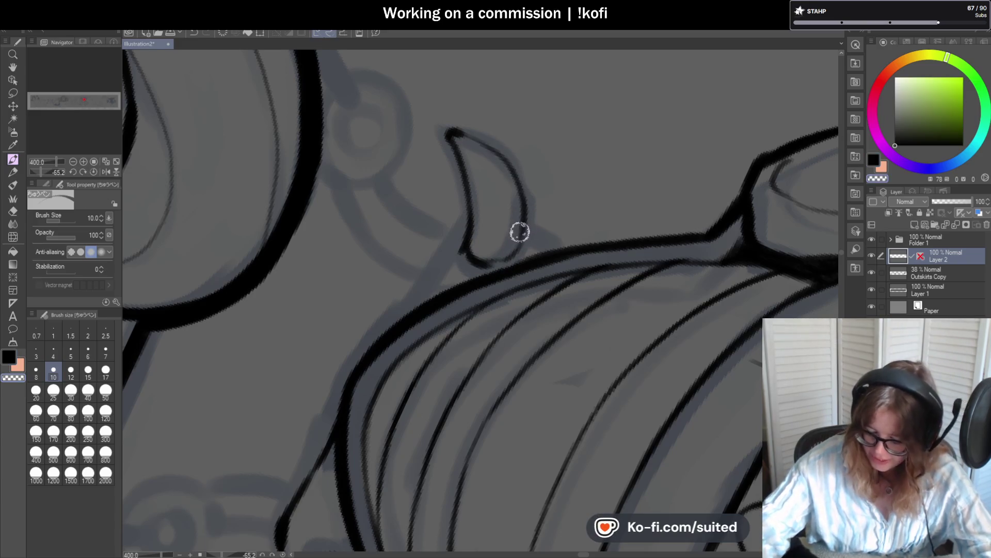
drag(463, 173, 471, 265)
drag(458, 223, 472, 268)
mouse_move(525, 149)
mouse_down()
mouse_move(506, 247)
mouse_move(526, 227)
mouse_move(523, 194)
mouse_move(557, 248)
mouse_up()
drag(462, 221, 400, 317)
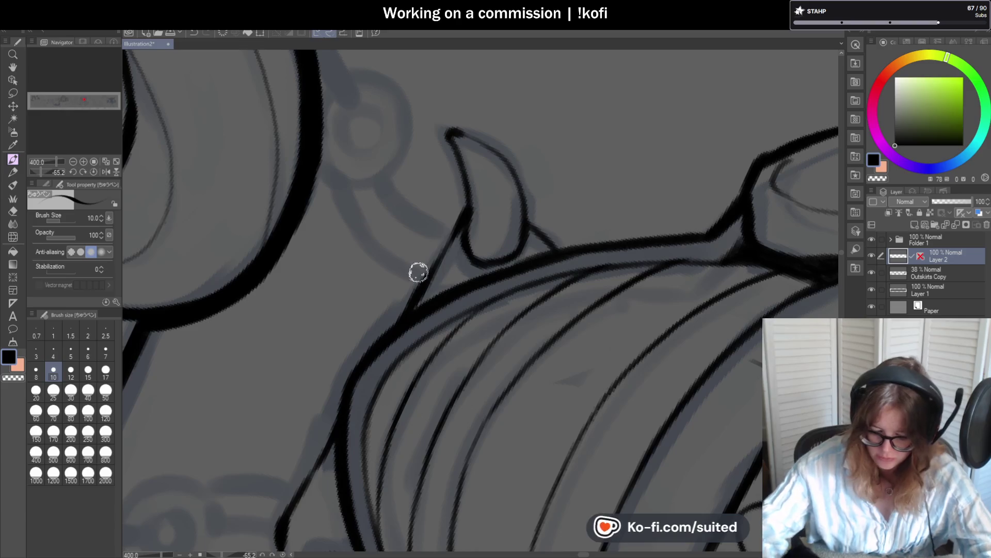
key(ctrl+at)
scroll(591, 265, down, 5)
scroll(553, 260, up, 2)
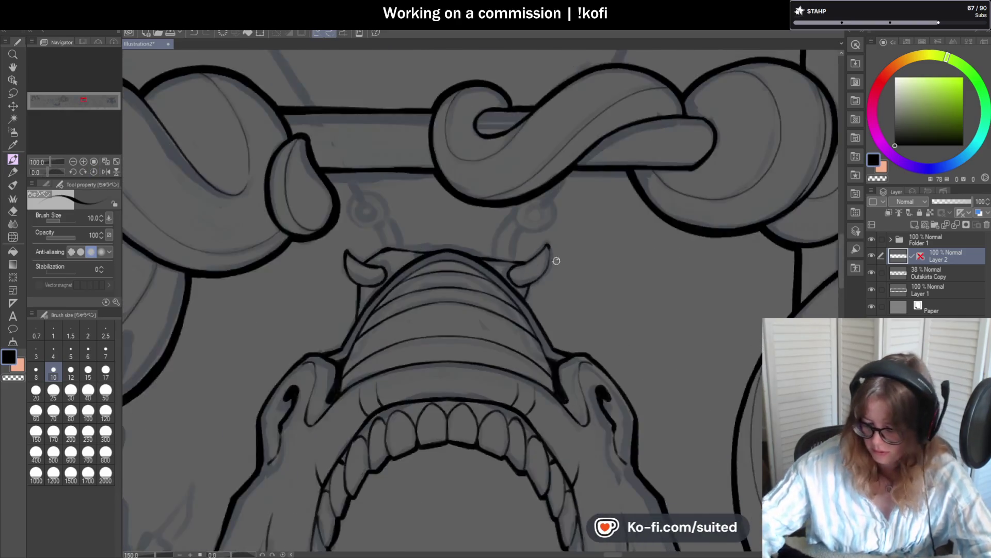
scroll(547, 230, up, 3)
mouse_move(527, 168)
mouse_down()
mouse_move(533, 268)
mouse_move(423, 392)
mouse_up()
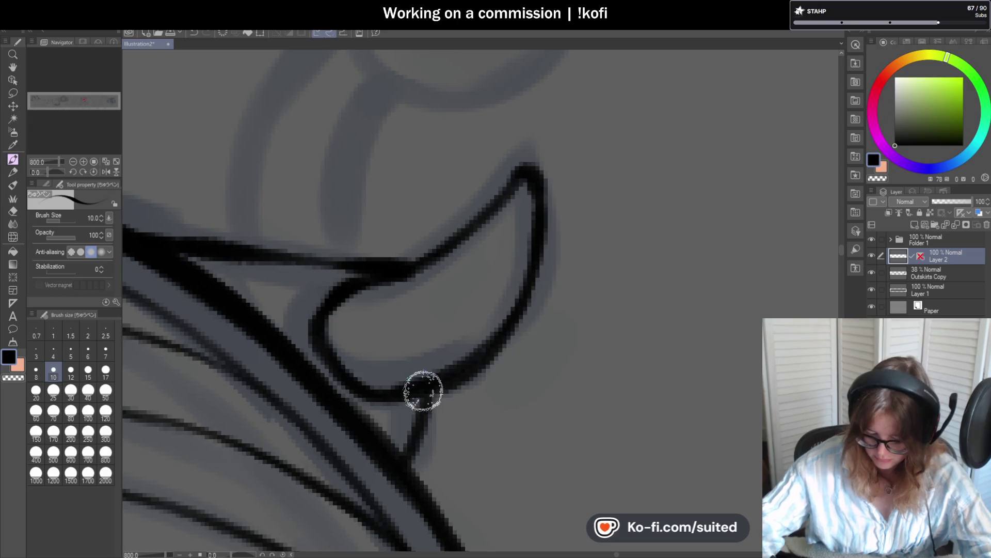
scroll(549, 267, down, 4)
scroll(516, 263, down, 2)
scroll(436, 259, up, 2)
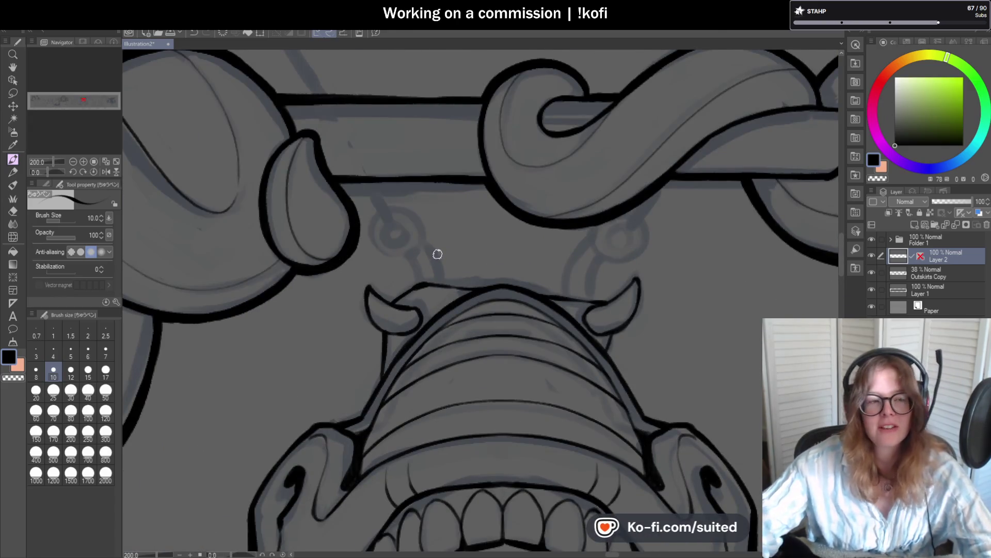
scroll(421, 264, up, 4)
Step: Ink the left antenna stalk's two parallel lines and join them to its ring
mouse_move(399, 322)
mouse_down()
mouse_move(379, 232)
mouse_move(362, 213)
mouse_up()
mouse_move(490, 330)
mouse_down()
mouse_move(483, 281)
mouse_move(436, 178)
mouse_up()
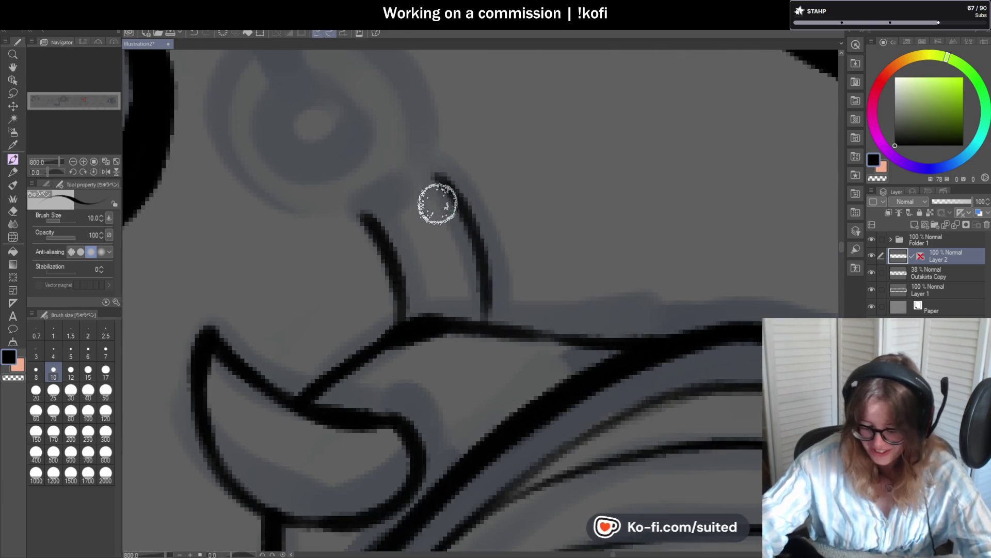
scroll(429, 199, down, 4)
scroll(420, 195, up, 4)
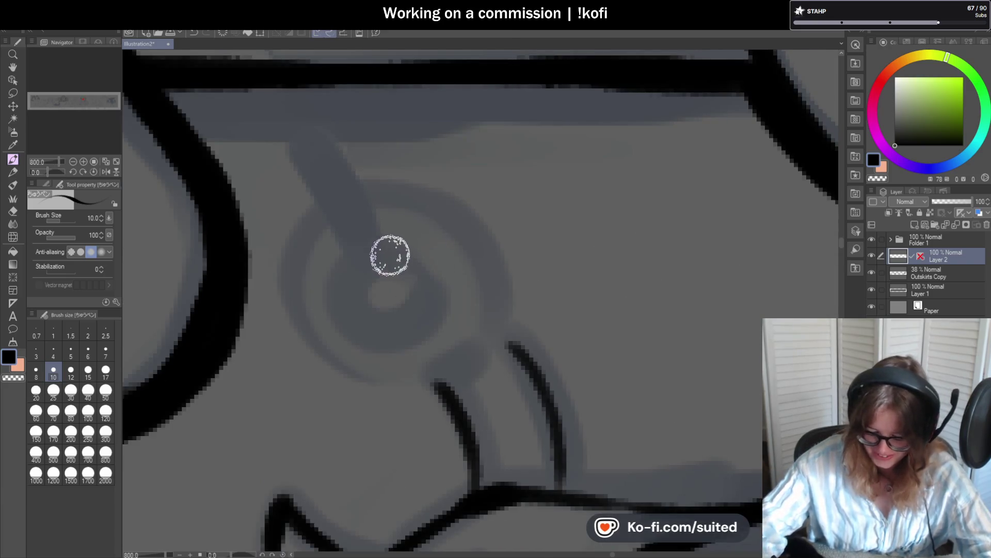
mouse_move(325, 210)
mouse_down()
mouse_move(396, 377)
mouse_move(488, 357)
mouse_move(504, 296)
mouse_move(401, 181)
mouse_move(332, 370)
mouse_move(484, 223)
mouse_up()
key(ctrl+z)
scroll(484, 223, down, 5)
scroll(458, 233, up, 5)
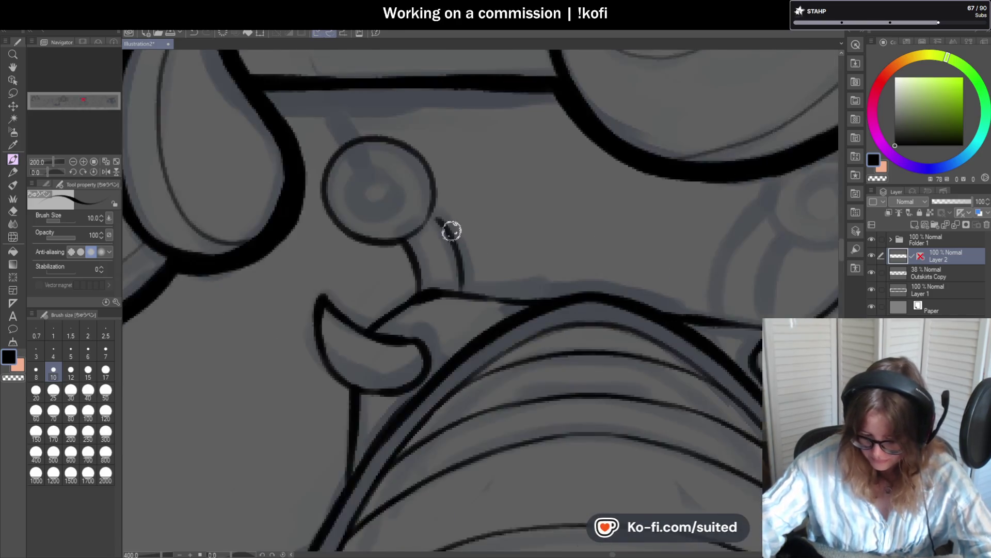
mouse_move(412, 193)
mouse_down()
mouse_move(426, 207)
mouse_move(327, 222)
mouse_move(399, 184)
mouse_move(403, 220)
mouse_up()
scroll(426, 207, down, 5)
scroll(403, 210, up, 5)
scroll(402, 219, down, 10)
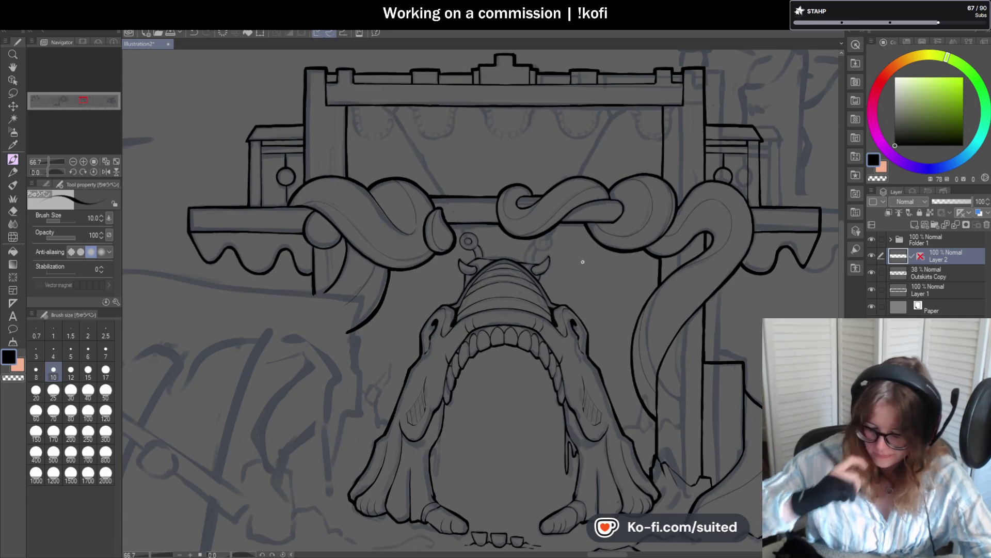
scroll(521, 228, up, 6)
Step: Ink the right antenna stalk's curve and draw its ring around from the stalk end
mouse_move(540, 201)
mouse_down()
mouse_move(527, 210)
mouse_move(502, 314)
mouse_move(586, 232)
mouse_up()
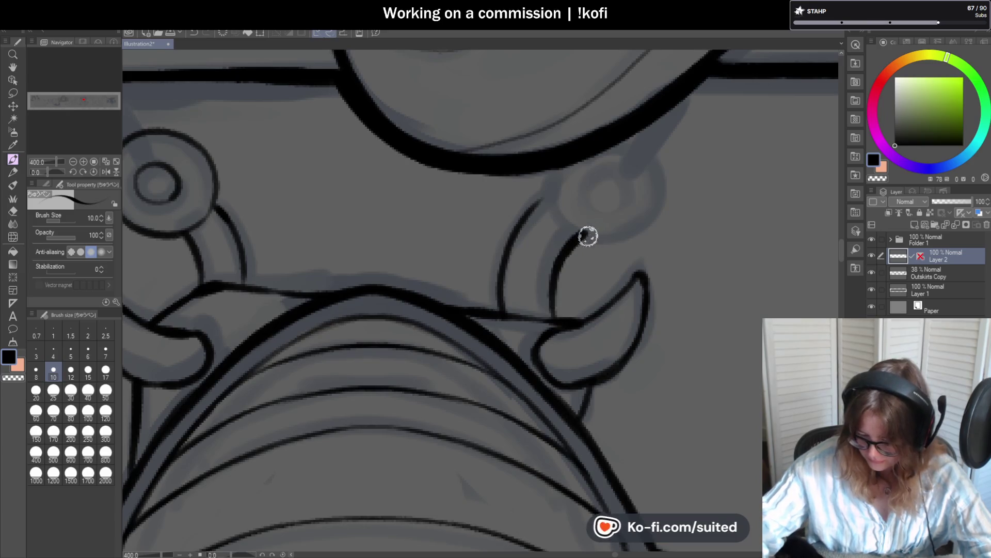
scroll(586, 232, down, 3)
scroll(609, 284, up, 3)
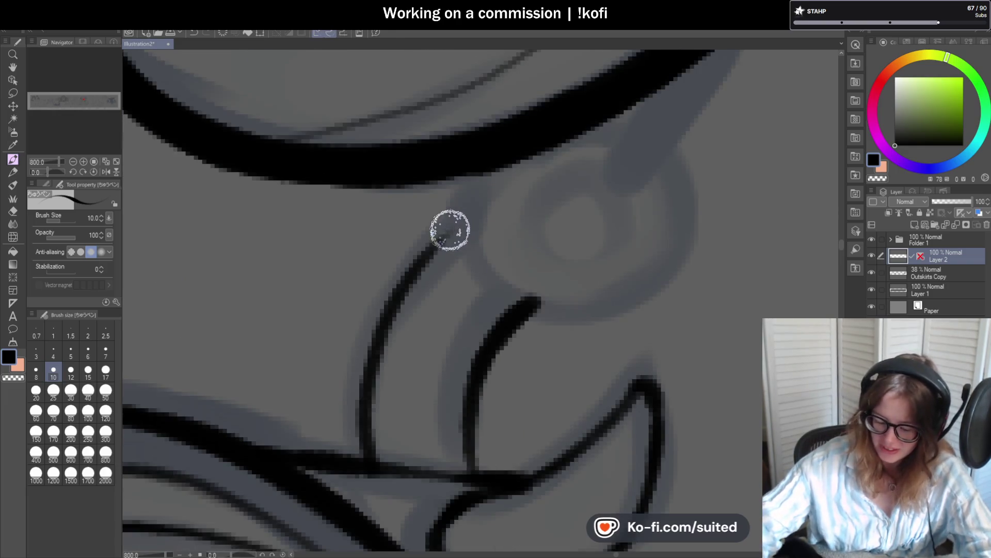
drag(447, 233, 454, 179)
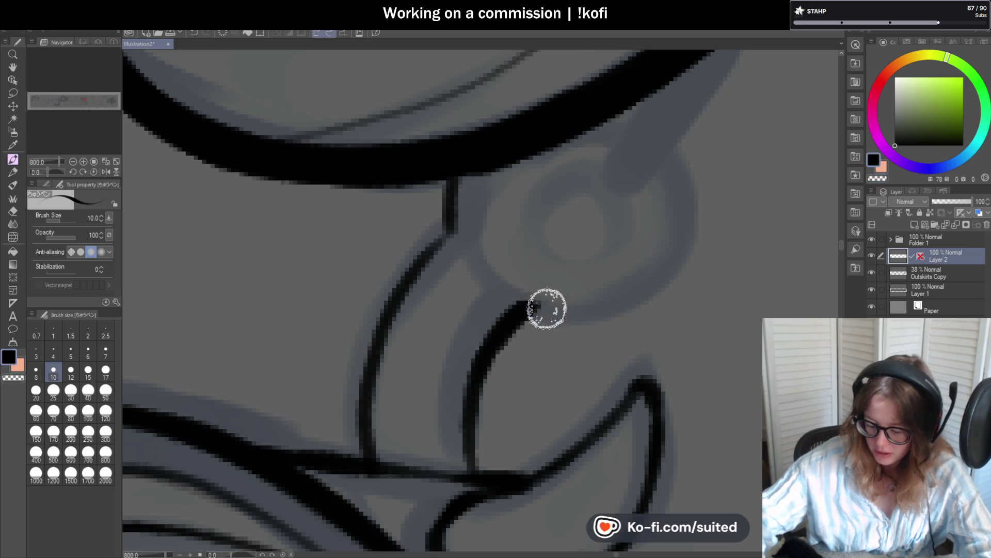
drag(539, 309, 605, 313)
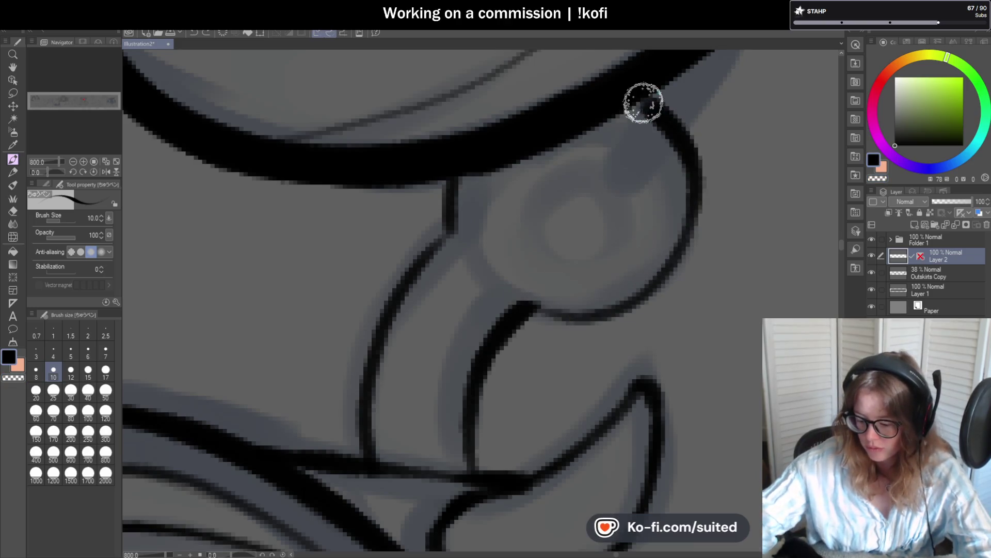
key(ctrl+z)
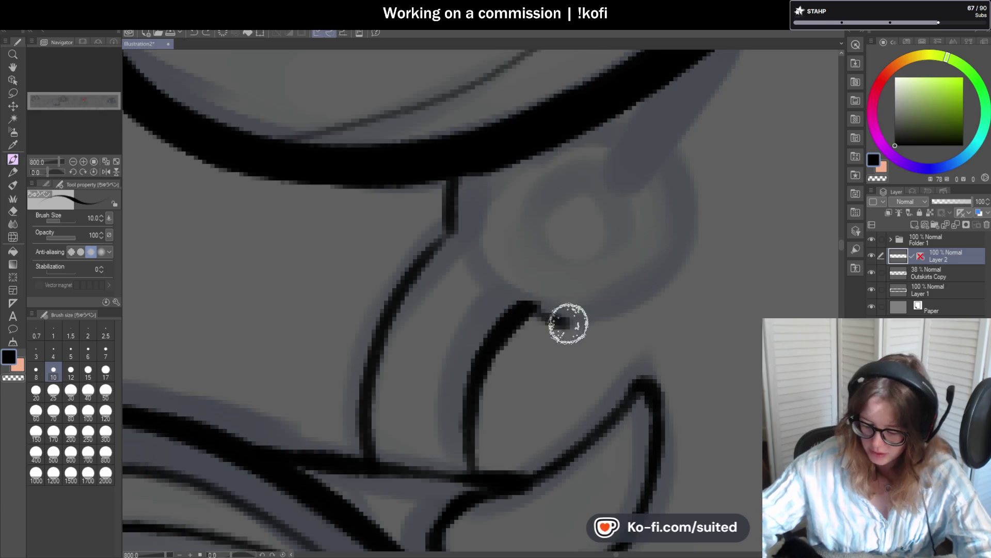
mouse_move(537, 310)
mouse_down()
mouse_move(686, 181)
mouse_move(619, 115)
mouse_up()
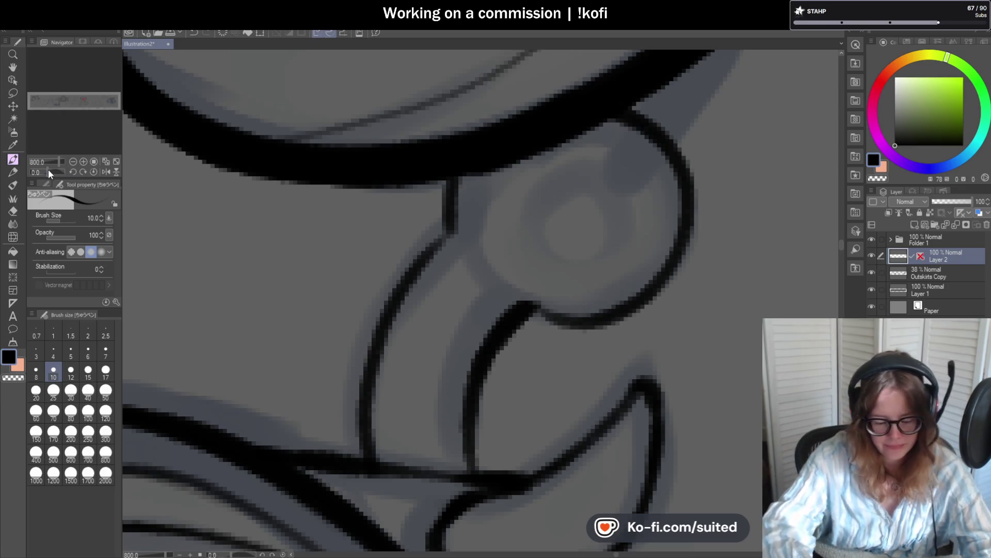
Step: Bolden the ring's lower outline where it meets the stalk and ink its inner circle
drag(48, 169, 55, 169)
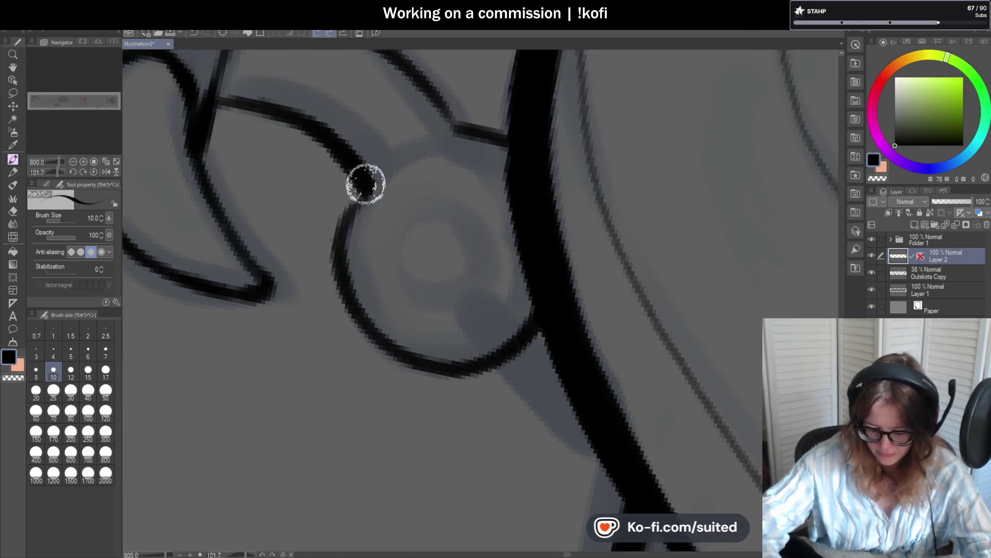
mouse_move(361, 178)
mouse_down()
mouse_move(345, 236)
mouse_move(369, 332)
mouse_move(559, 315)
mouse_up()
key(ctrl+z)
drag(476, 372, 545, 317)
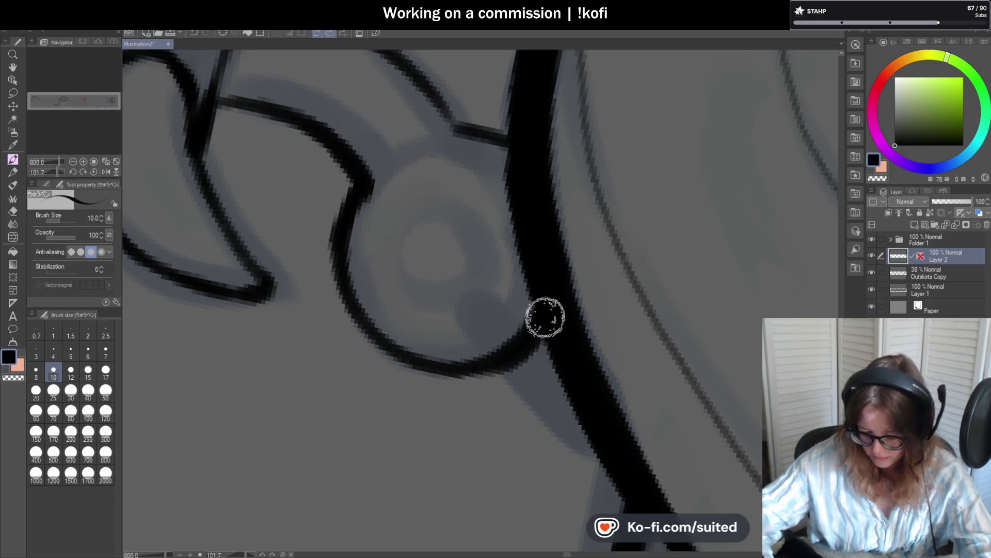
click(95, 171)
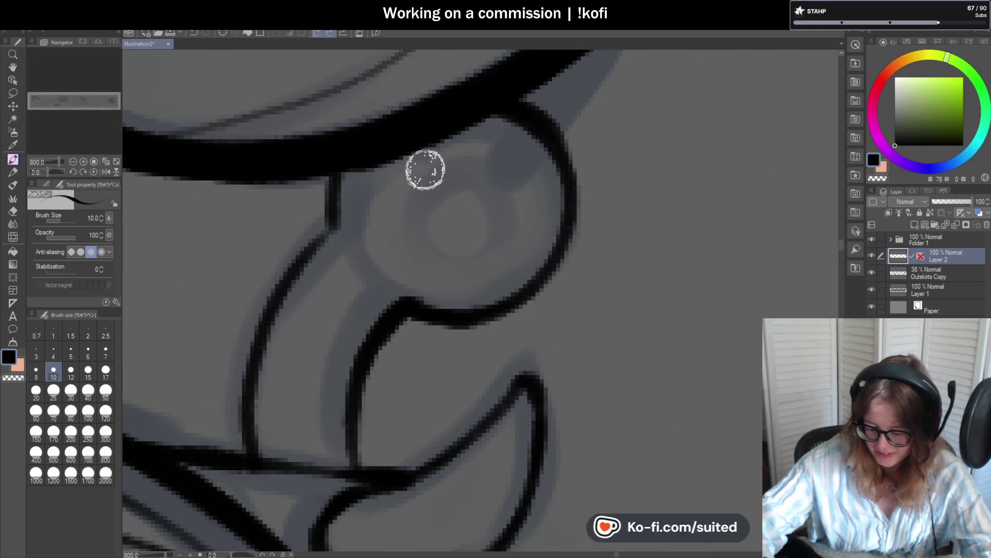
mouse_move(413, 240)
mouse_down()
mouse_move(419, 186)
mouse_move(480, 158)
mouse_move(420, 181)
mouse_move(444, 256)
mouse_move(510, 207)
mouse_move(501, 184)
mouse_move(469, 160)
mouse_move(482, 244)
mouse_up()
key(ctrl+z)
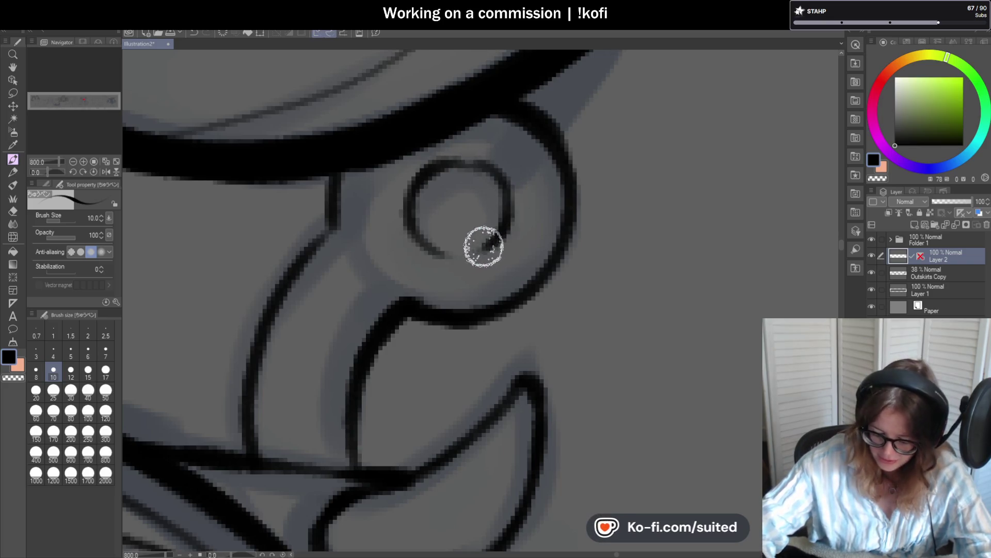
drag(336, 212, 427, 301)
key(ctrl+z)
drag(322, 202, 427, 303)
scroll(476, 255, down, 5)
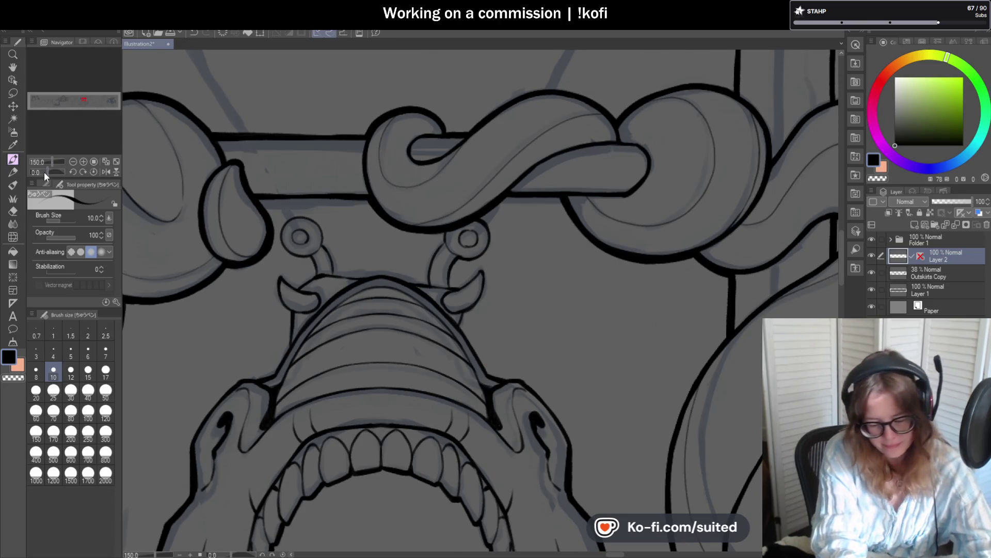
Step: Redo the inner ring's top arc cleanly, retrace around the inner eye ring, and save
drag(44, 172, 37, 172)
scroll(417, 271, up, 5)
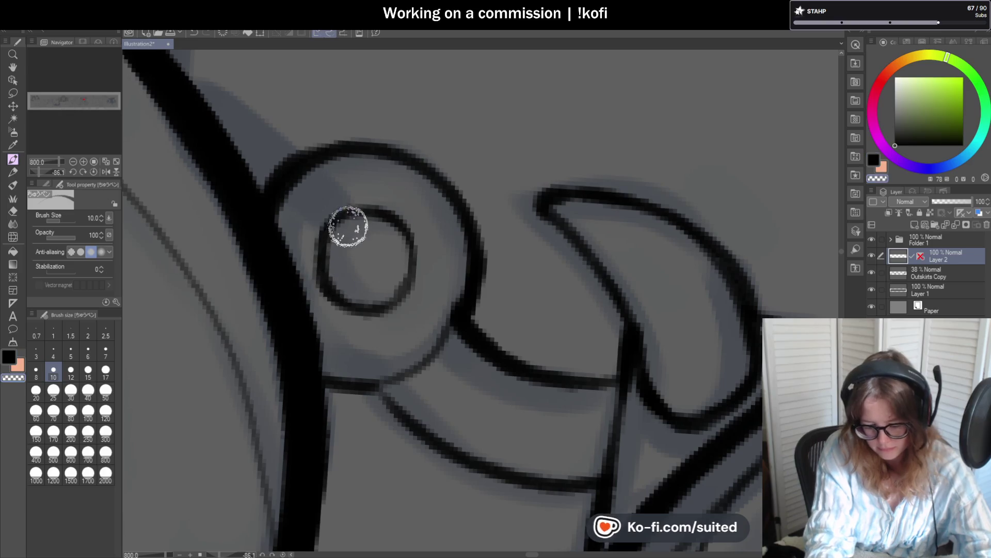
key(ctrl+z)
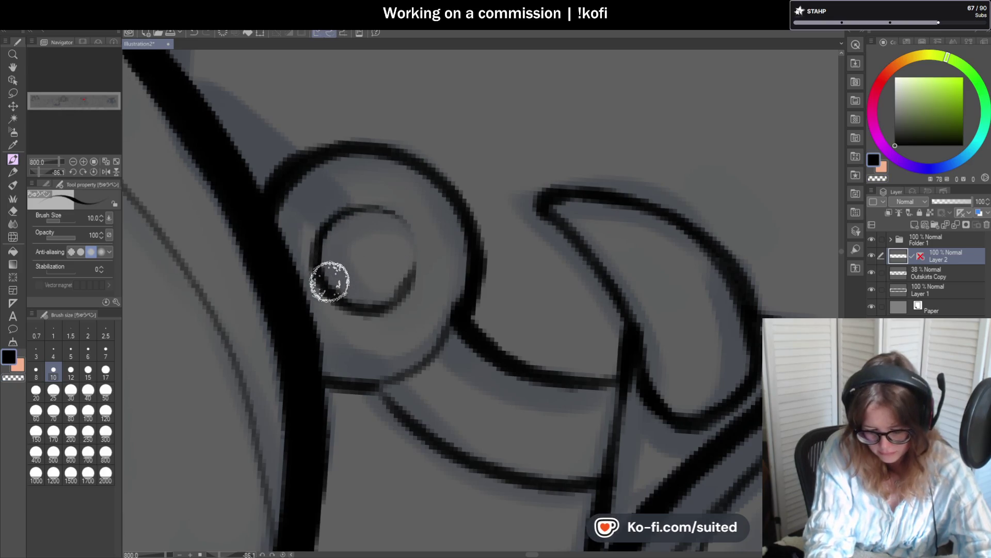
mouse_move(343, 209)
mouse_down()
mouse_move(413, 250)
mouse_move(408, 284)
mouse_up()
key(c)
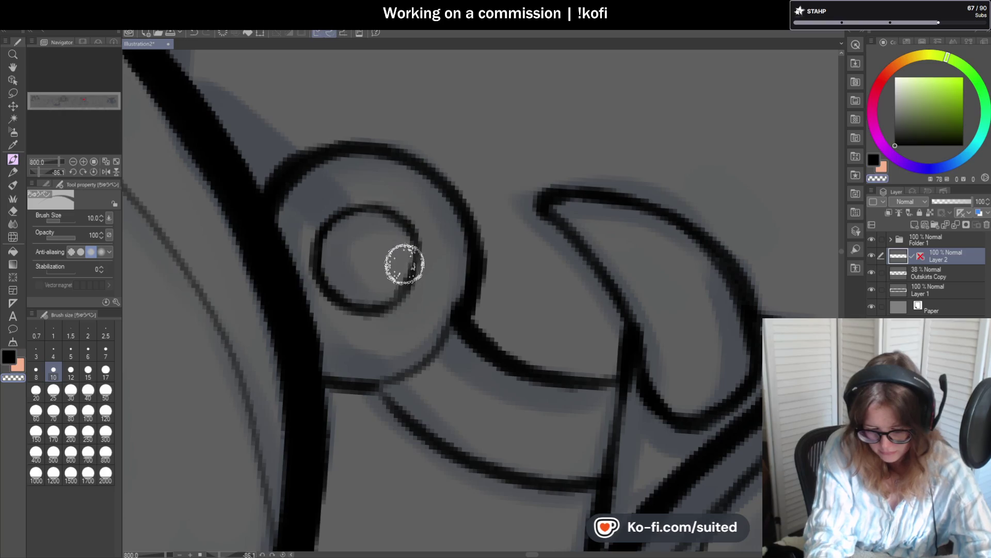
key(c)
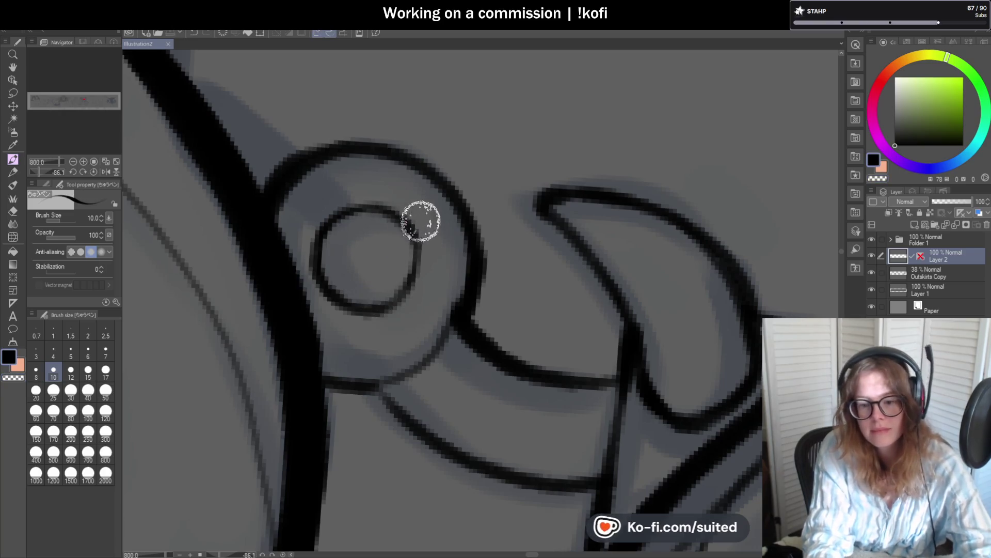
key(ctrl+s)
drag(414, 222, 409, 274)
scroll(425, 238, down, 1)
scroll(457, 274, up, 1)
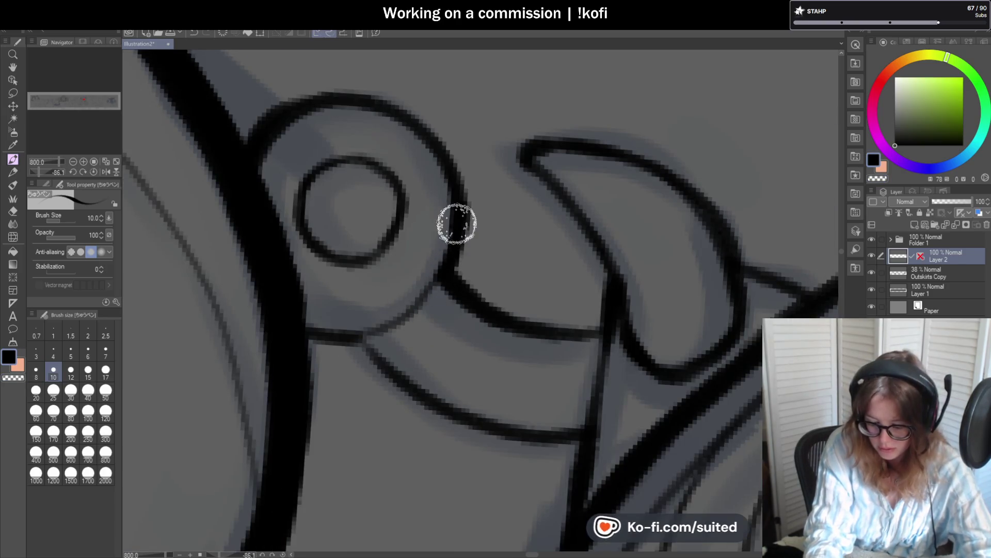
Step: With the view upright, ink the curved stalk below the right antenna ring
click(94, 172)
scroll(303, 239, down, 8)
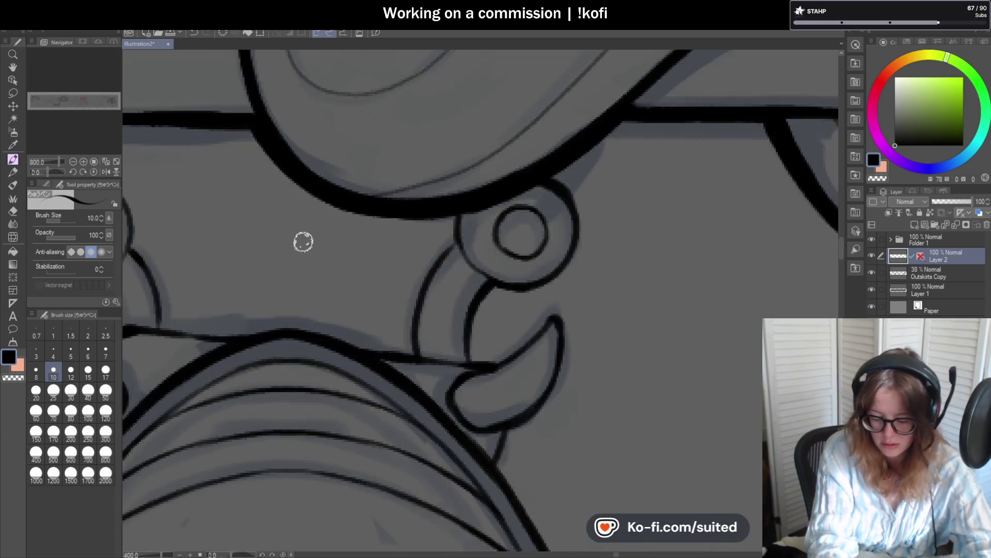
scroll(419, 246, up, 2)
scroll(420, 246, up, 4)
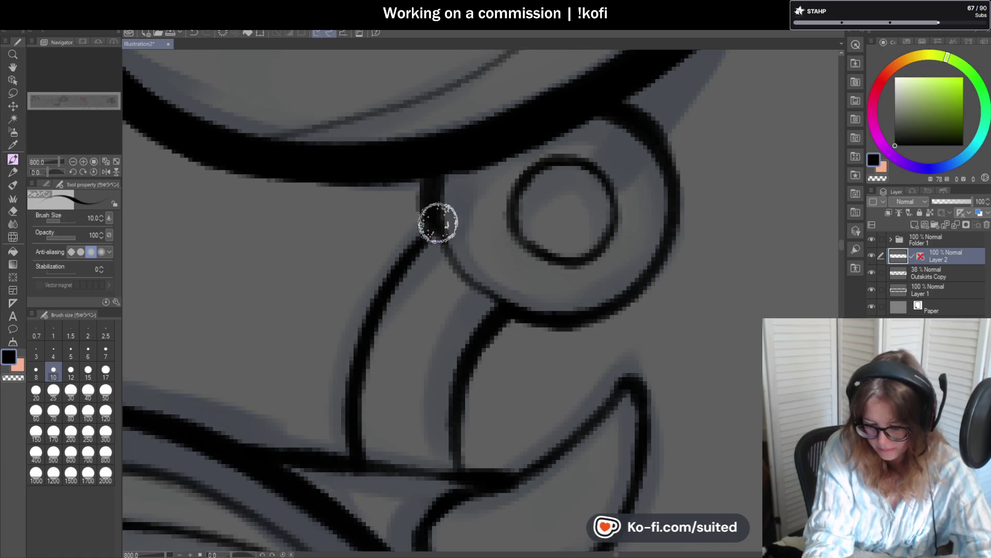
scroll(436, 221, down, 4)
scroll(392, 259, up, 4)
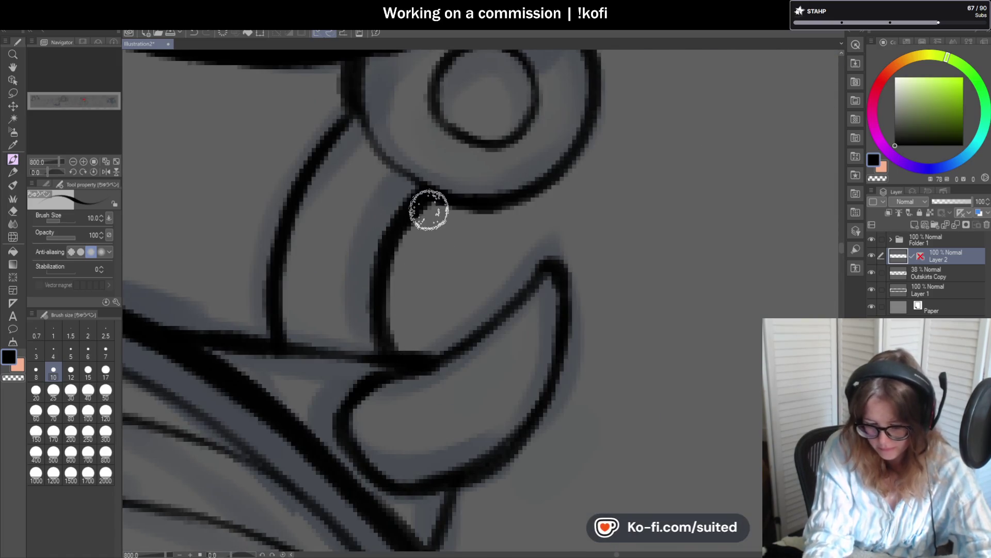
scroll(492, 213, down, 4)
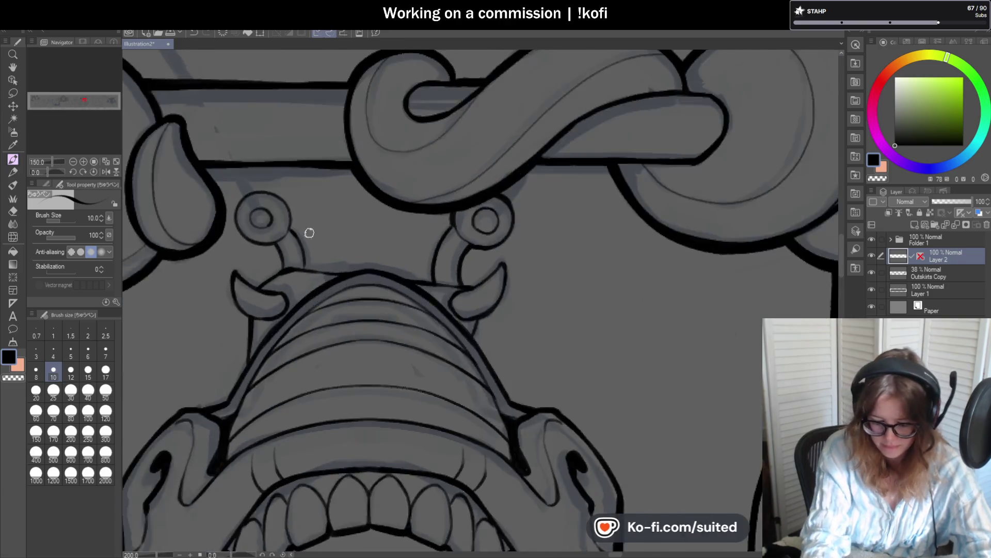
scroll(294, 228, up, 4)
mouse_move(260, 220)
mouse_down()
mouse_move(310, 304)
mouse_move(315, 398)
mouse_up()
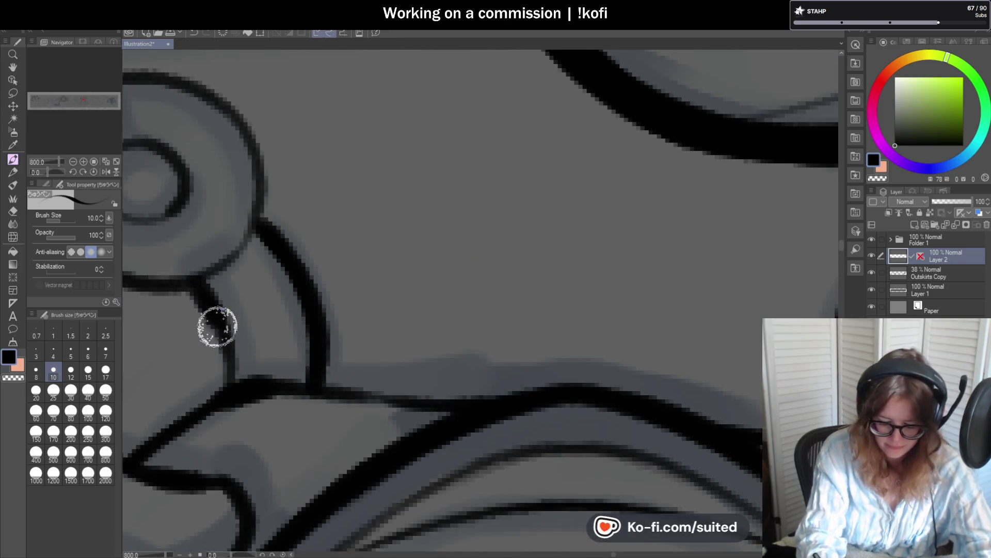
scroll(325, 327, down, 4)
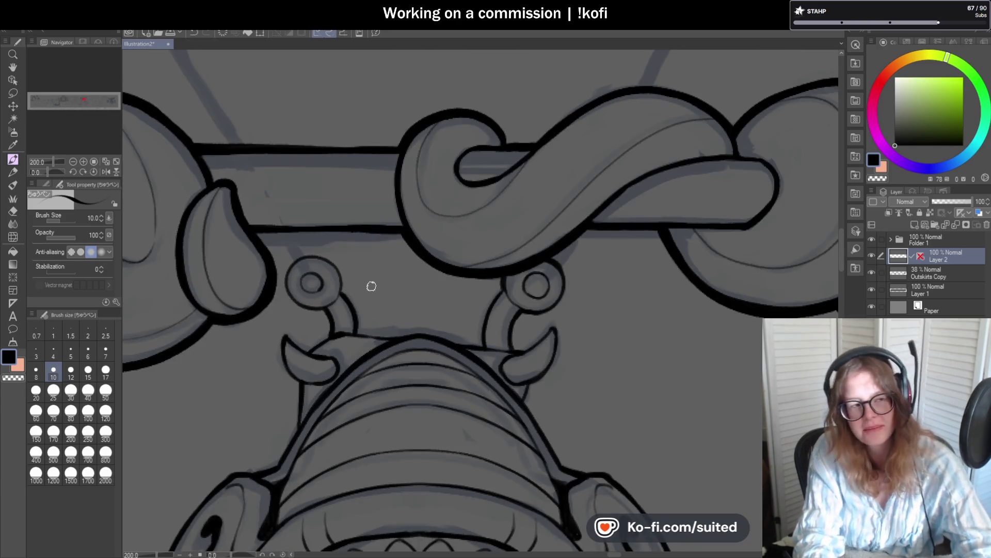
scroll(341, 302, up, 2)
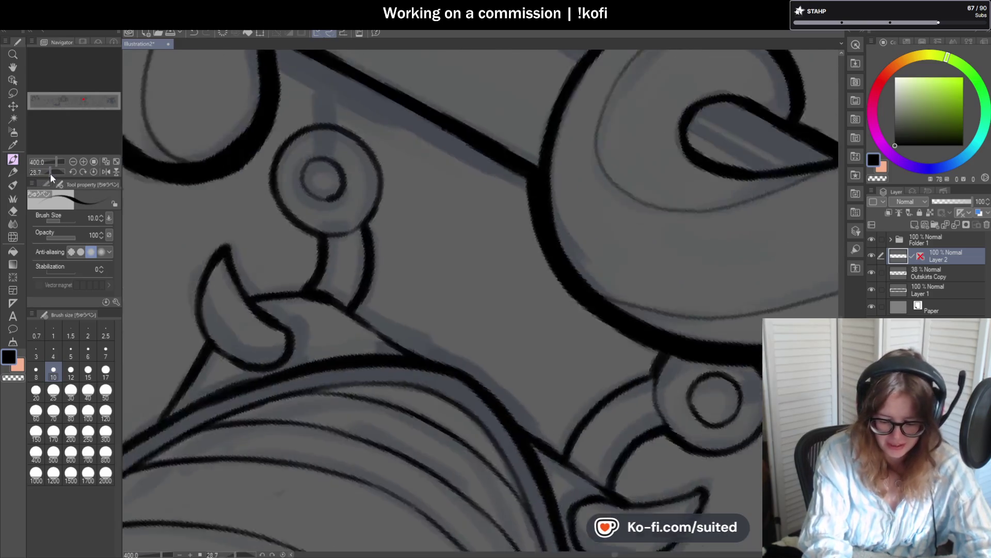
Step: Rotate the canvas and retrace the antenna ring's outer outline thicker
drag(51, 172, 54, 173)
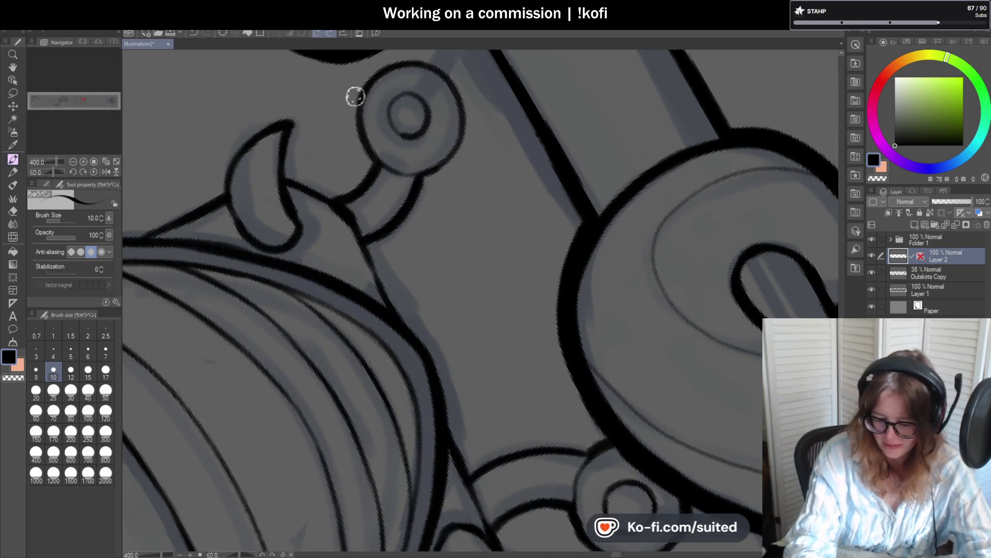
scroll(363, 113, up, 2)
scroll(409, 254, down, 2)
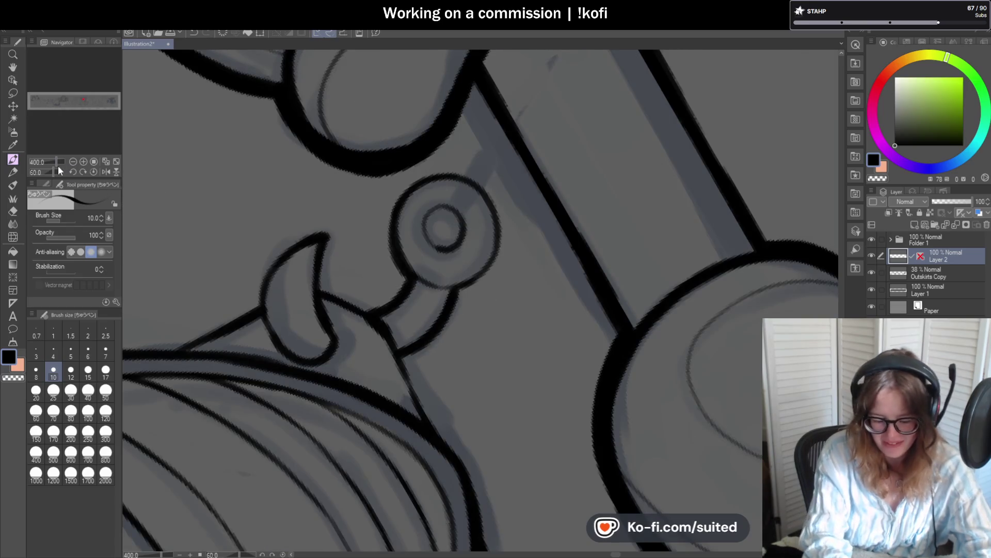
drag(58, 170, 45, 173)
scroll(464, 310, up, 2)
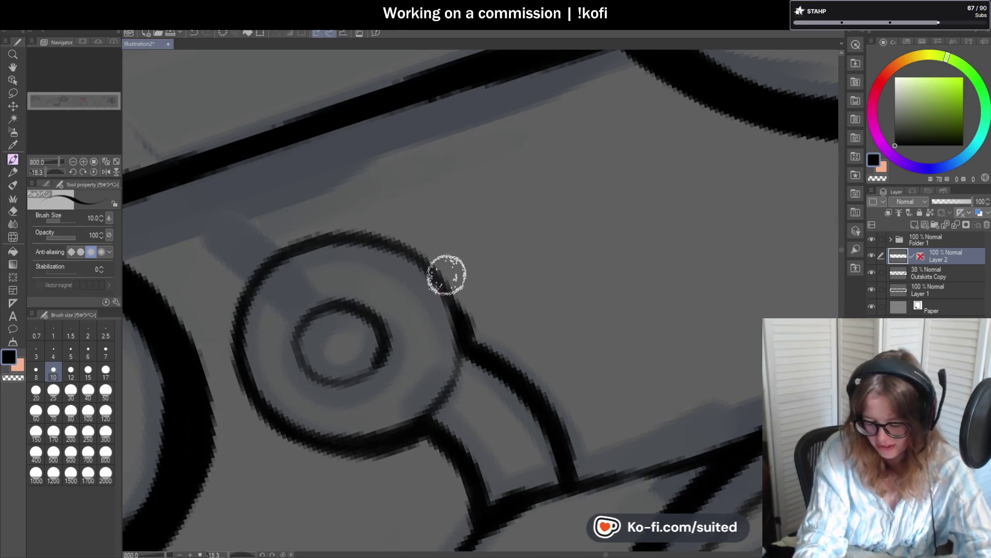
mouse_move(465, 348)
mouse_down()
mouse_move(442, 281)
mouse_move(361, 231)
mouse_move(256, 274)
mouse_up()
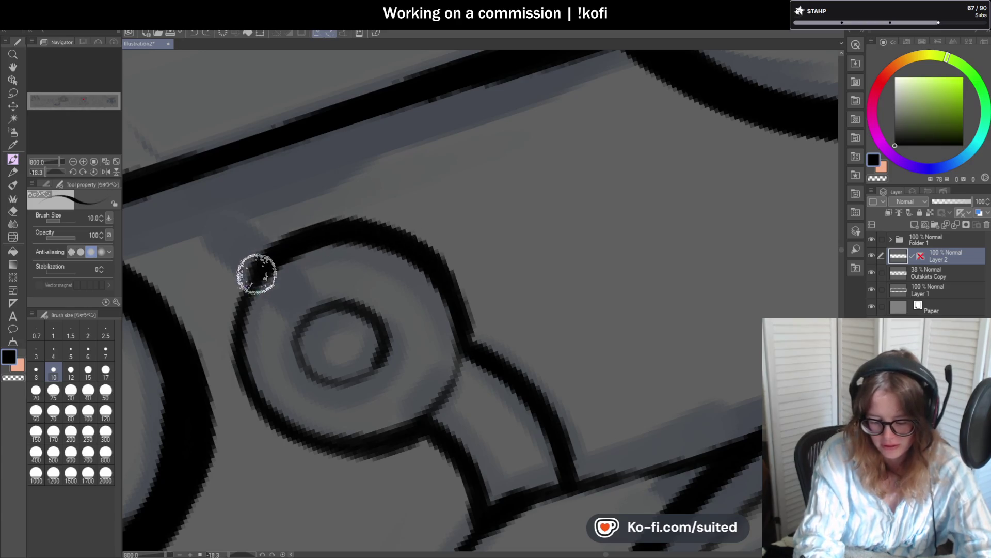
scroll(405, 227, down, 5)
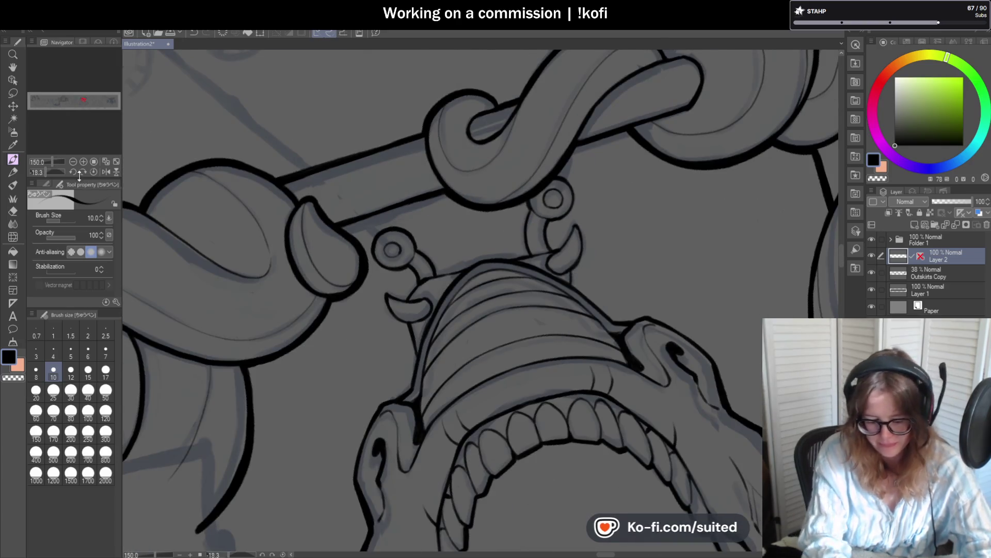
Step: Erase stray ink from the small inner eye ring using transparent colour
click(93, 172)
scroll(413, 331, down, 3)
scroll(424, 333, up, 2)
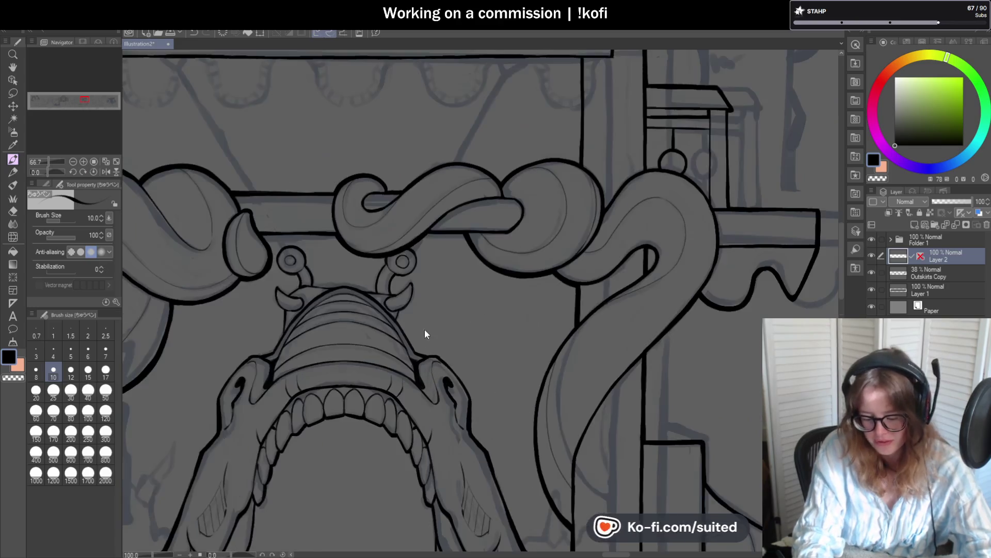
scroll(424, 331, up, 4)
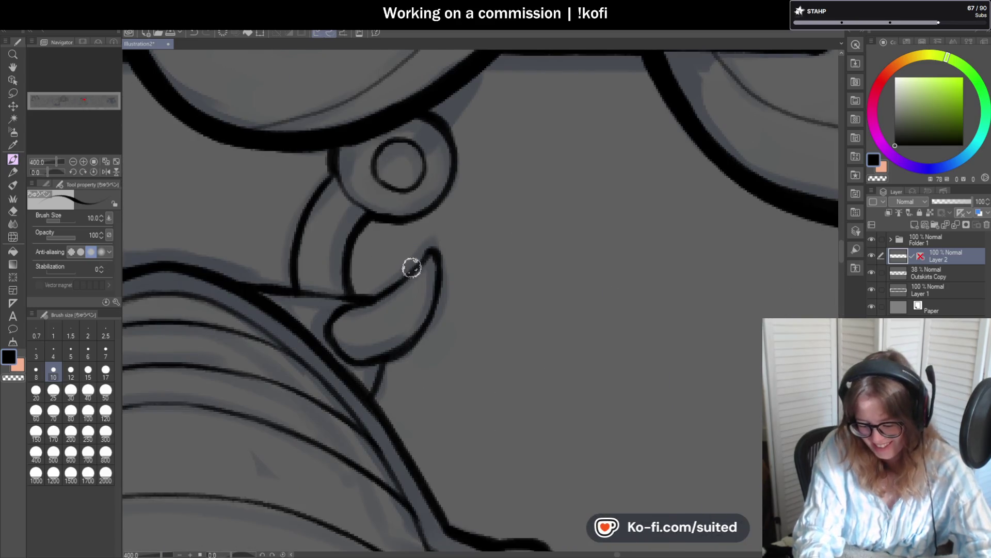
key(c)
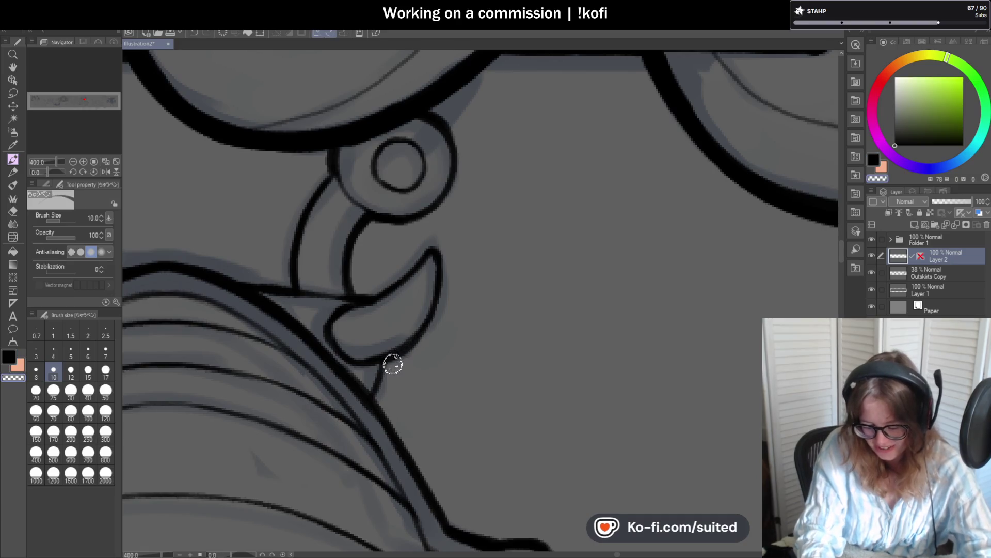
key(c)
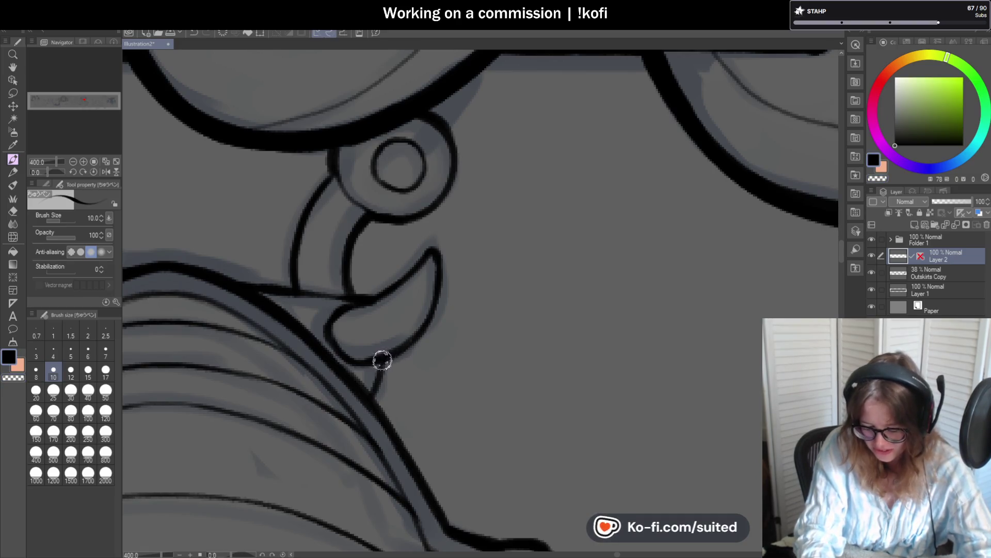
scroll(526, 284, down, 4)
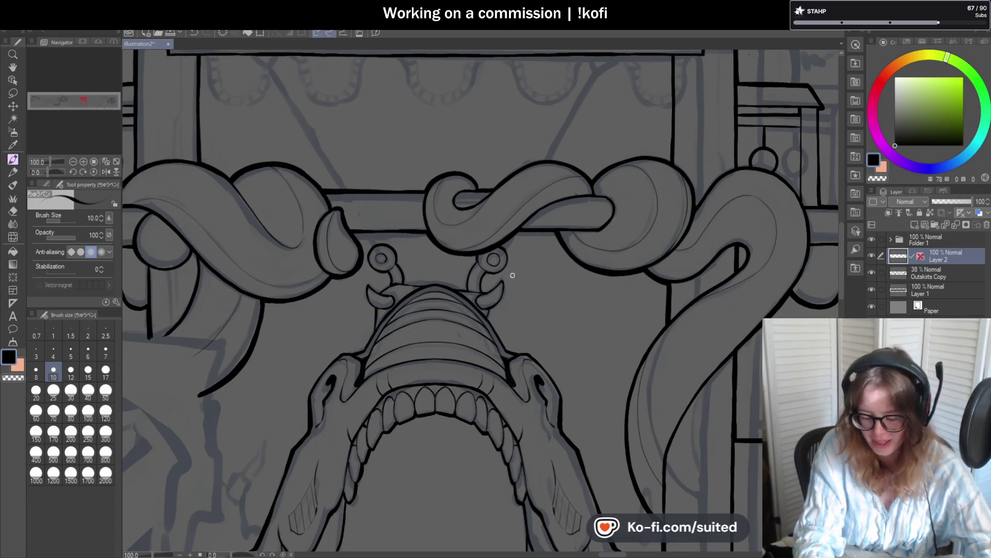
scroll(393, 262, up, 6)
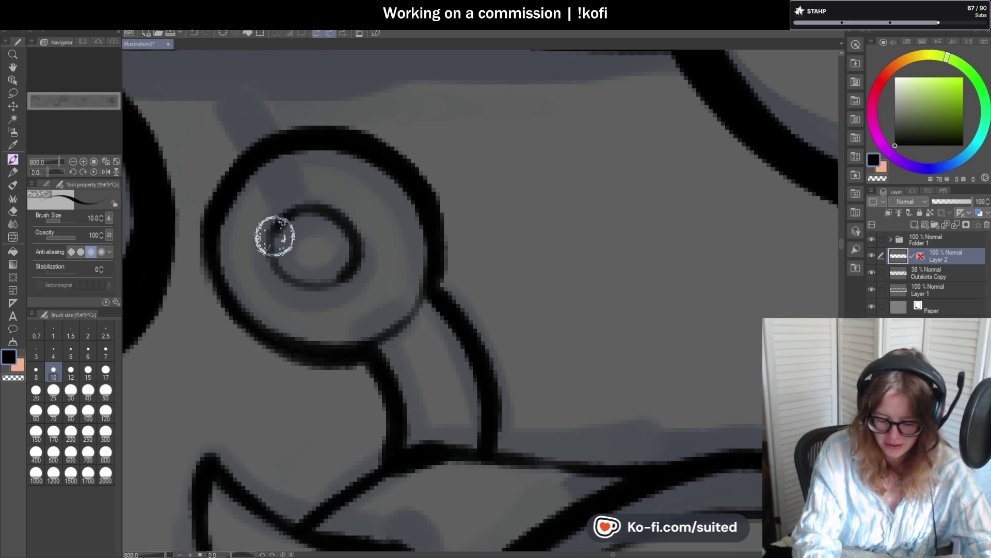
key(c)
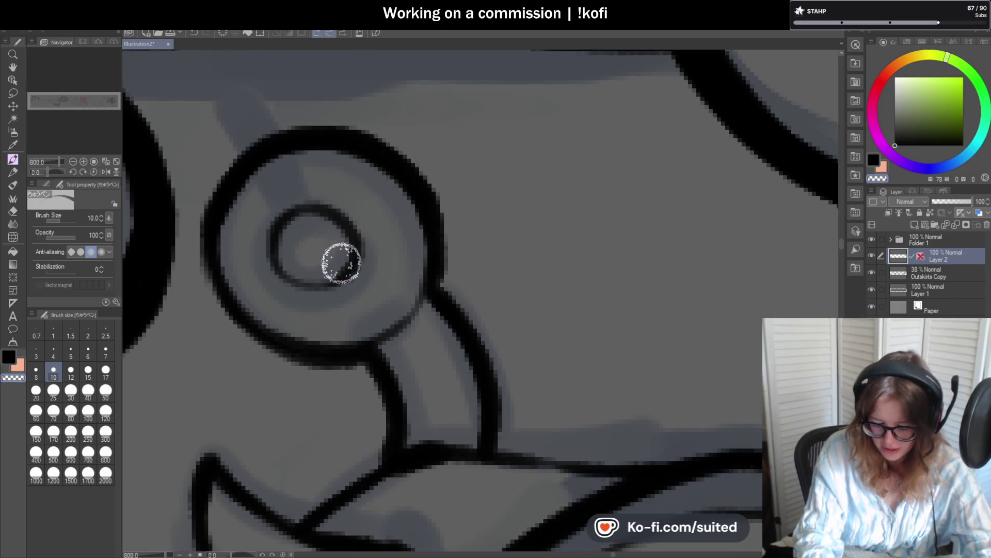
scroll(342, 245, down, 4)
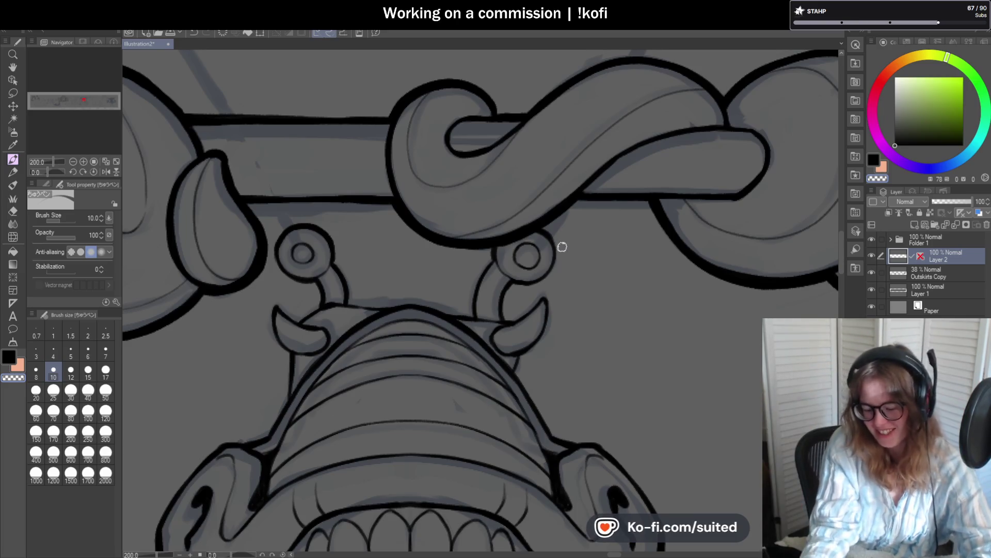
scroll(339, 265, down, 2)
scroll(444, 273, up, 10)
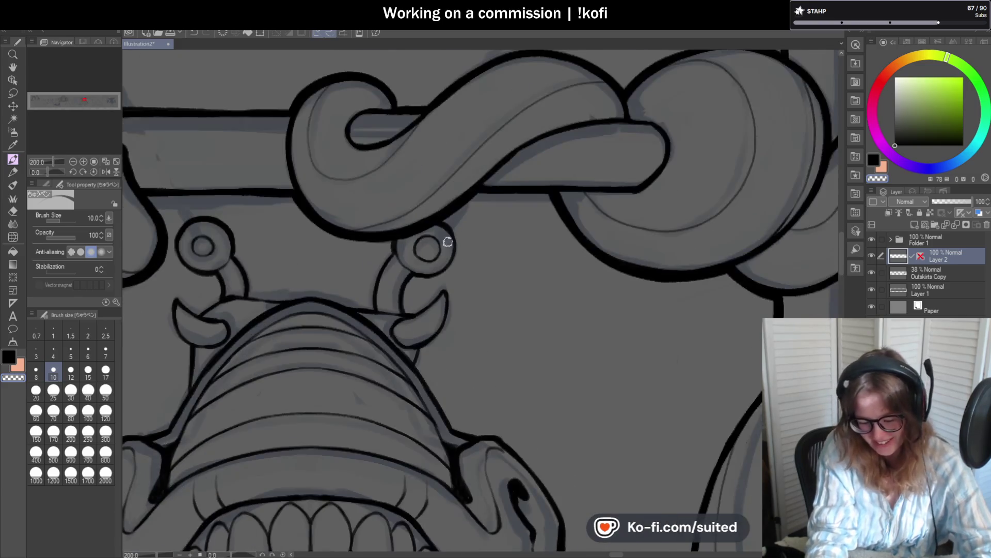
mouse_move(431, 222)
mouse_down()
mouse_move(394, 327)
mouse_move(429, 271)
mouse_move(367, 222)
mouse_move(394, 303)
mouse_move(405, 239)
mouse_move(355, 299)
mouse_move(406, 270)
mouse_move(383, 228)
mouse_move(423, 292)
mouse_move(394, 228)
mouse_move(422, 262)
mouse_move(361, 268)
mouse_move(431, 250)
mouse_move(380, 312)
mouse_move(365, 239)
mouse_move(412, 230)
mouse_move(359, 237)
mouse_move(423, 247)
mouse_move(427, 274)
mouse_move(419, 264)
mouse_up()
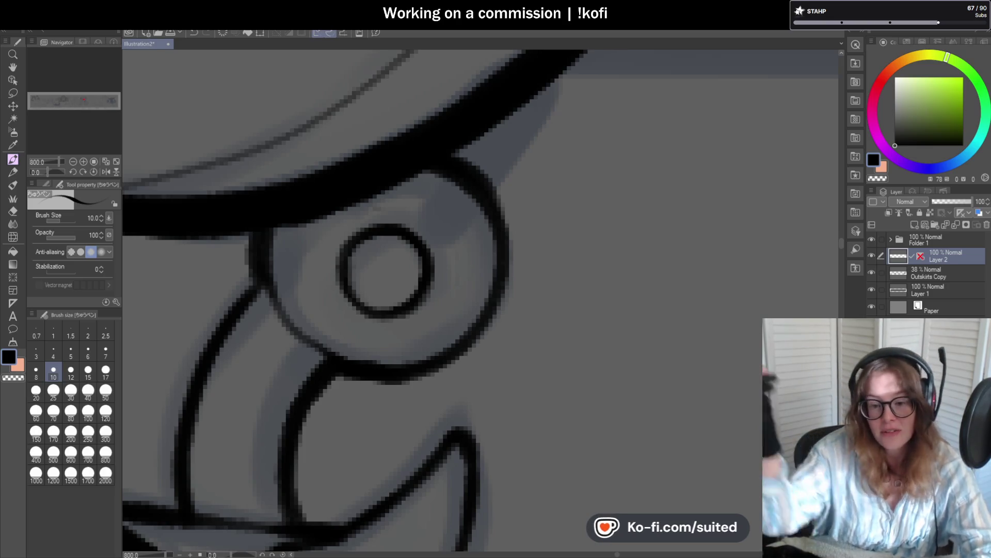
Step: Turn the canvas, then reset it upright to view the whole creature
drag(50, 172, 39, 175)
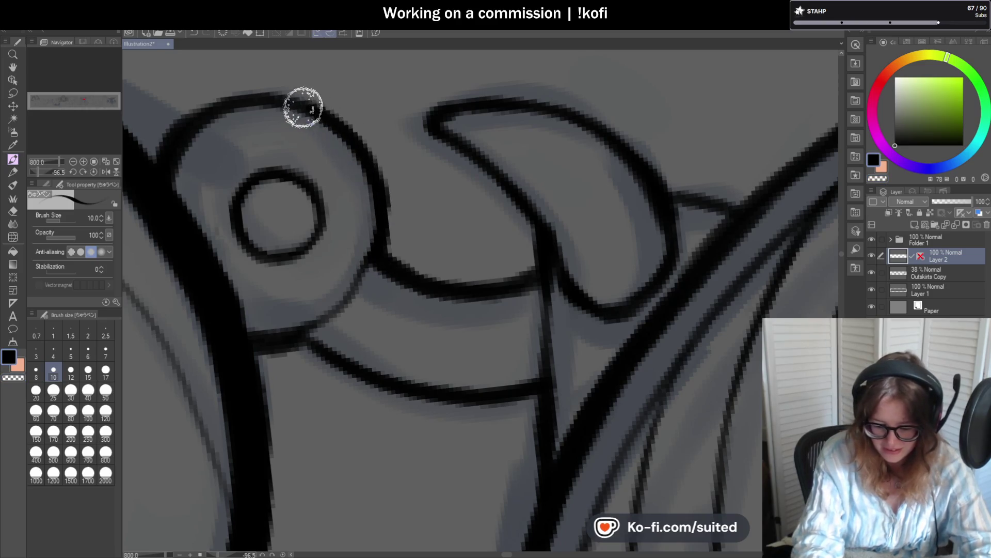
scroll(356, 245, down, 2)
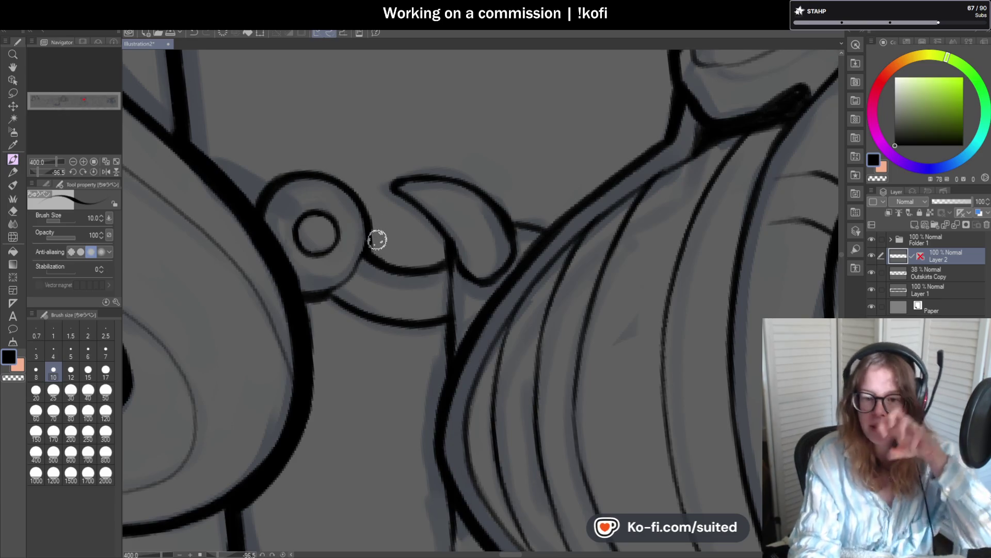
scroll(368, 232, up, 2)
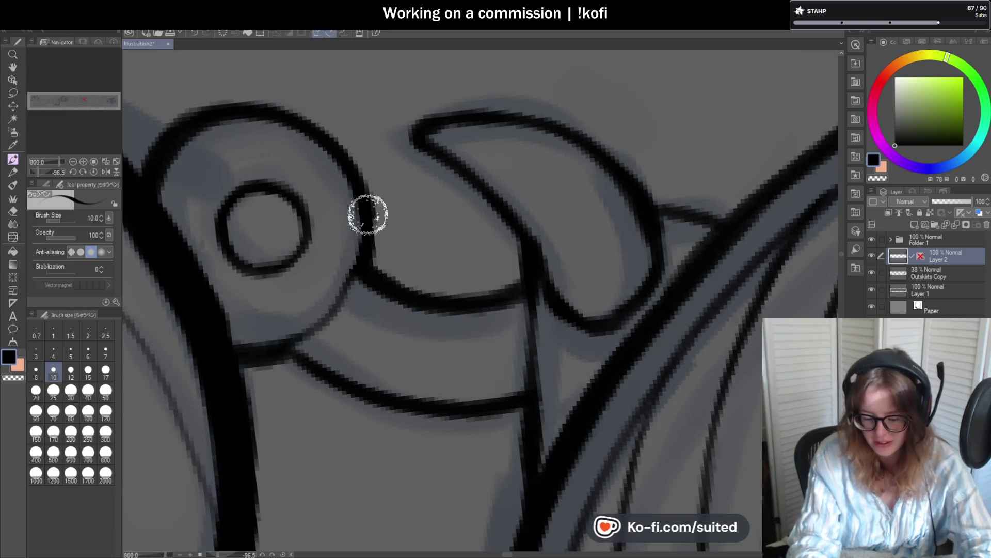
click(93, 172)
scroll(359, 253, down, 6)
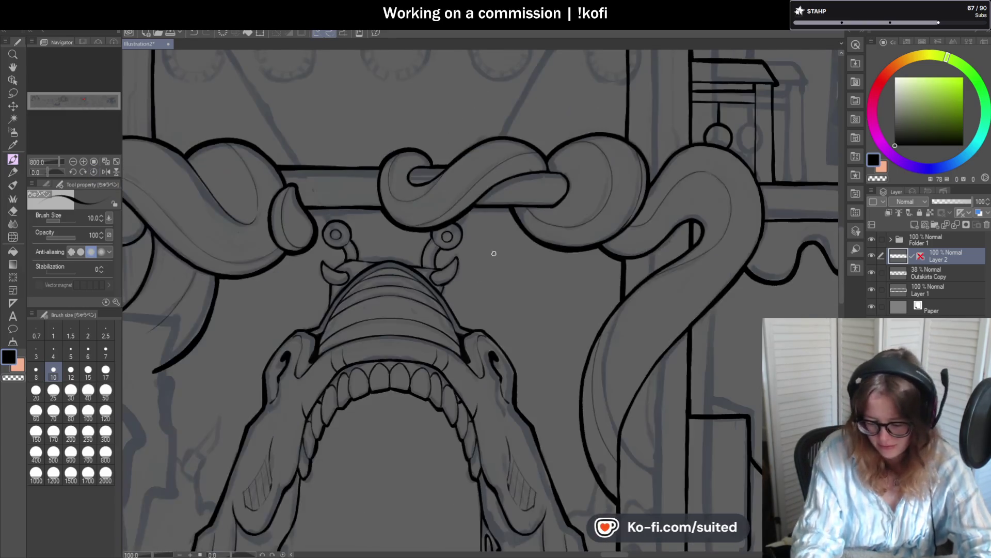
scroll(365, 322, down, 2)
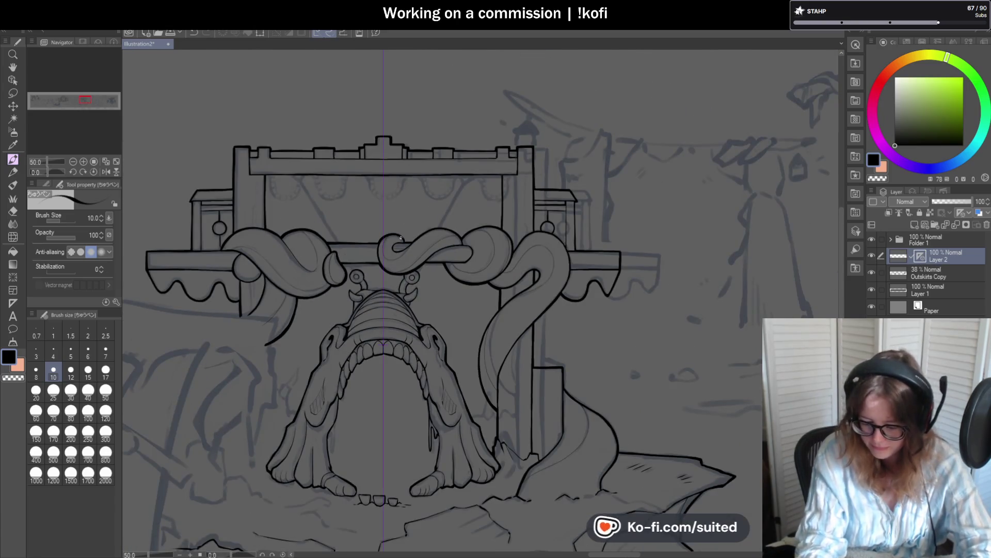
Step: Ink the centre U-shaped scallop beneath the top beam along the chain sketch
scroll(423, 171, up, 2)
scroll(358, 162, up, 1)
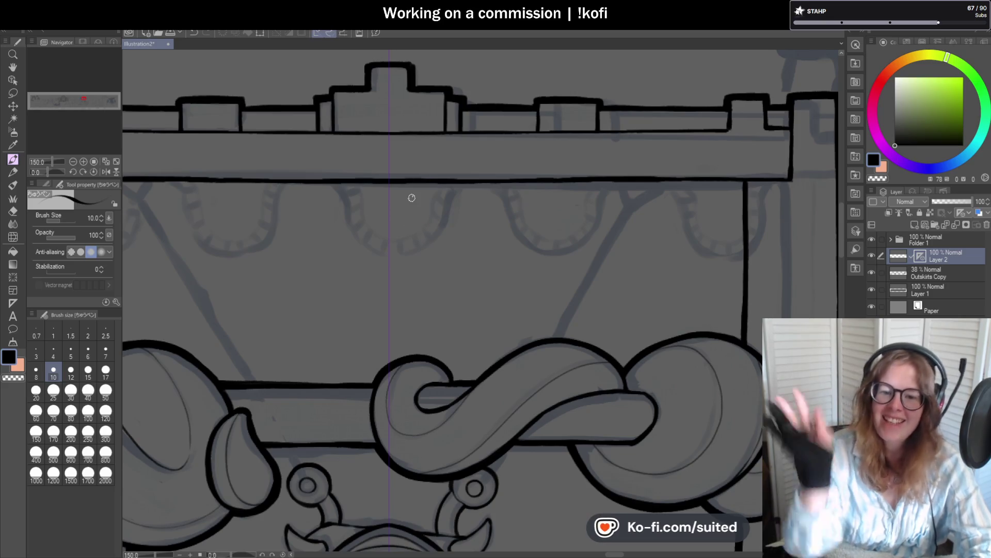
scroll(377, 207, up, 3)
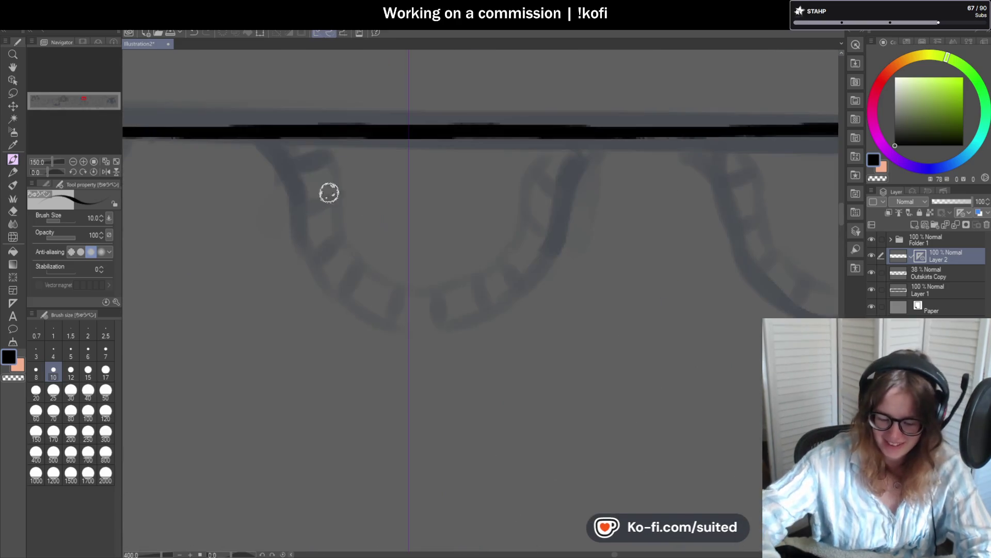
drag(255, 138, 276, 160)
drag(274, 151, 321, 288)
drag(539, 160, 504, 288)
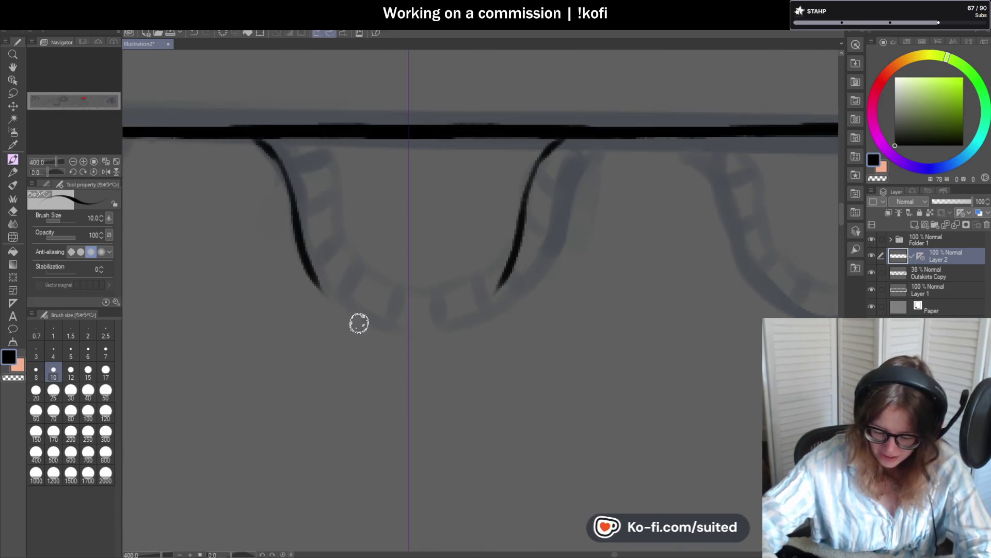
drag(315, 281, 502, 289)
drag(367, 314, 452, 329)
scroll(452, 328, down, 6)
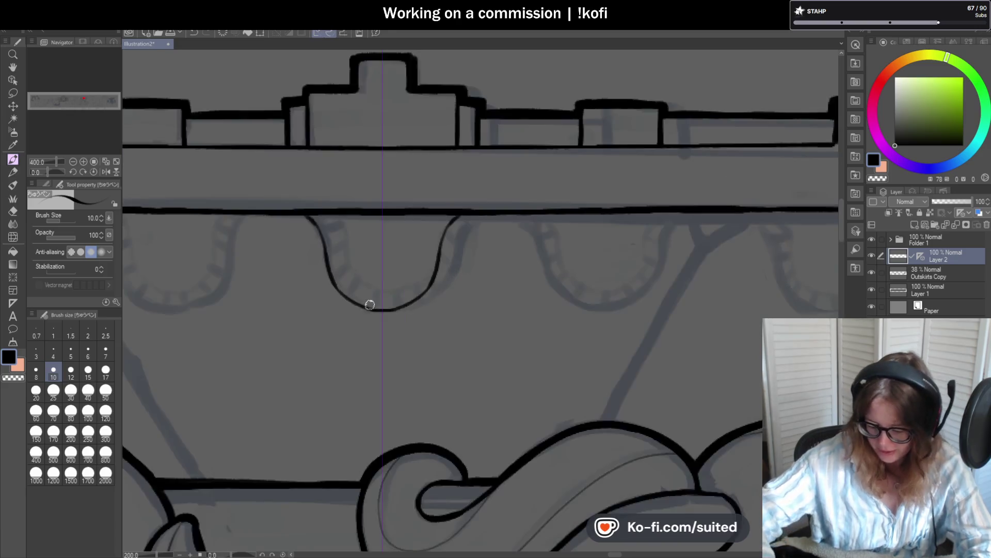